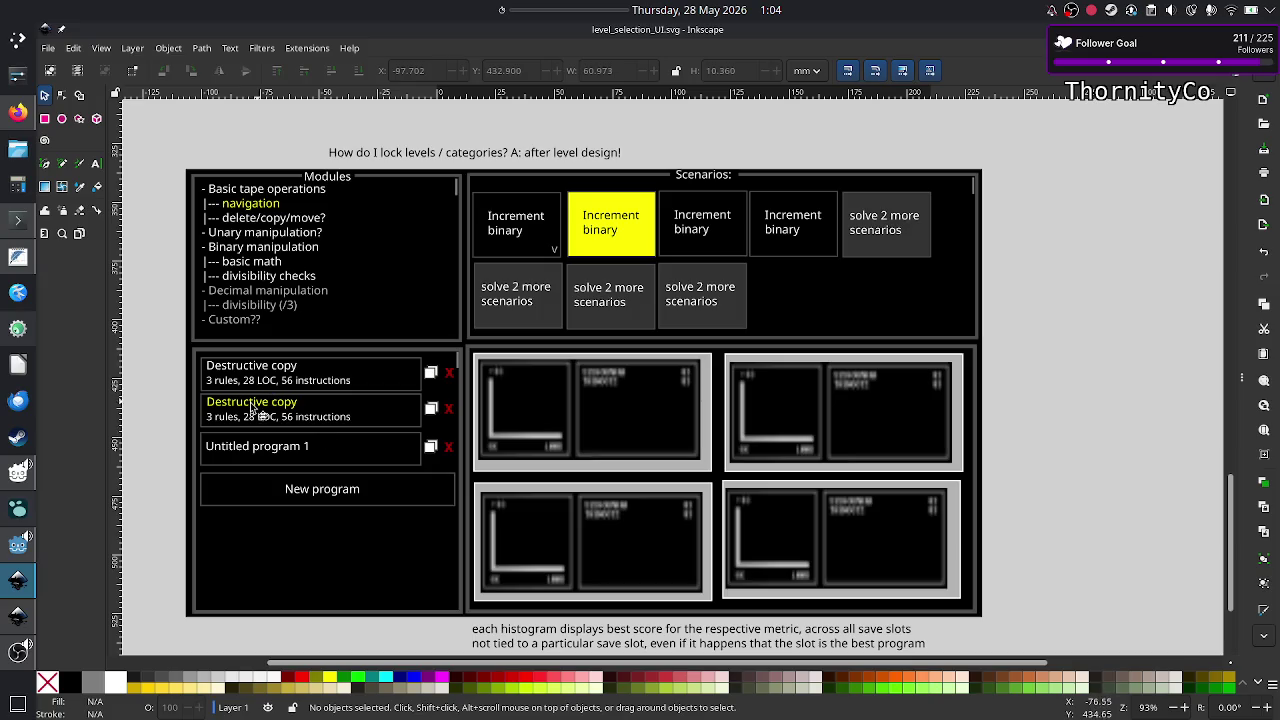
Step: Bring up the level_UI_concepts.svg mockup and pan until its rule panels, tapes and error area are visible
click(18, 615)
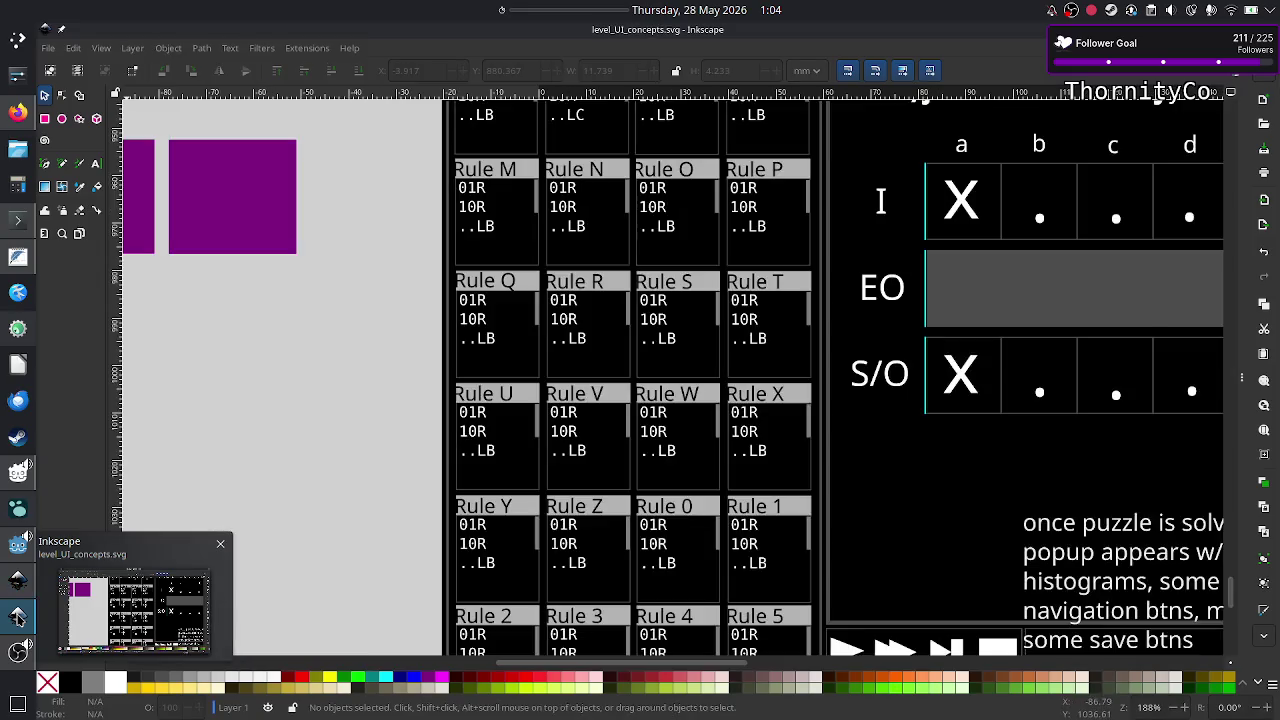
scroll(862, 372, down, 2)
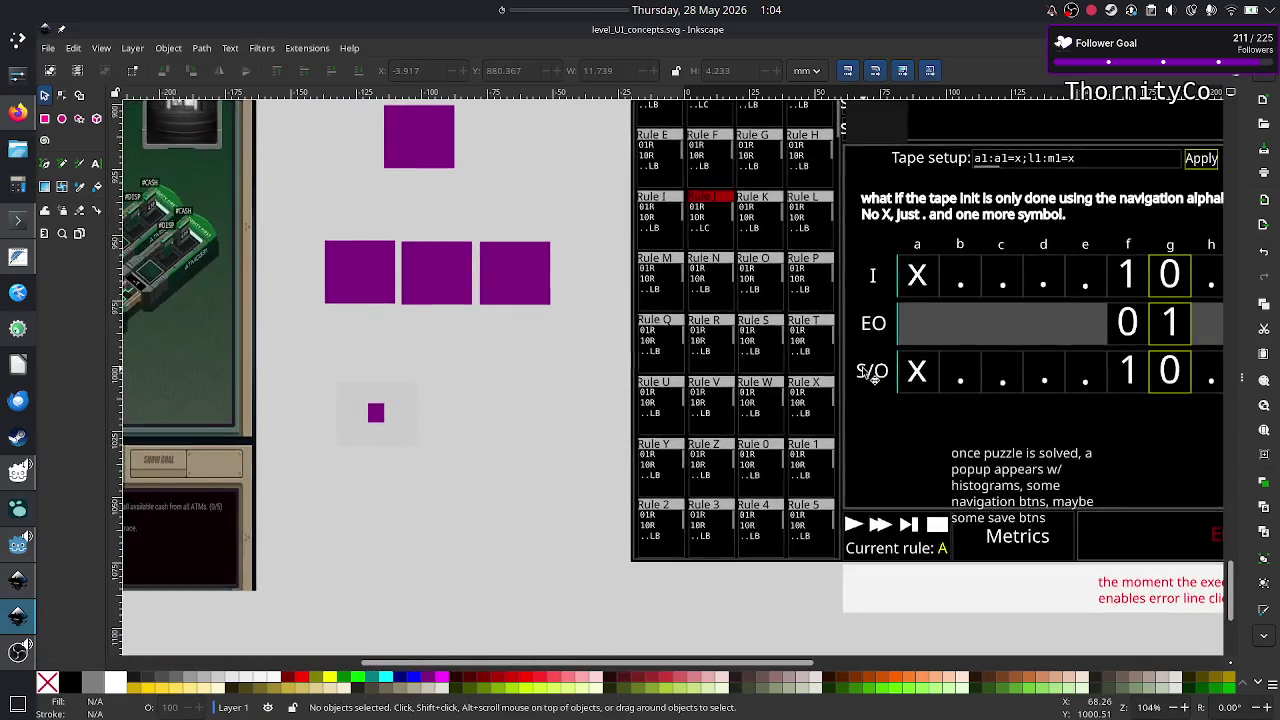
scroll(862, 372, down, 2)
scroll(862, 372, left, 3)
scroll(862, 372, up, 2)
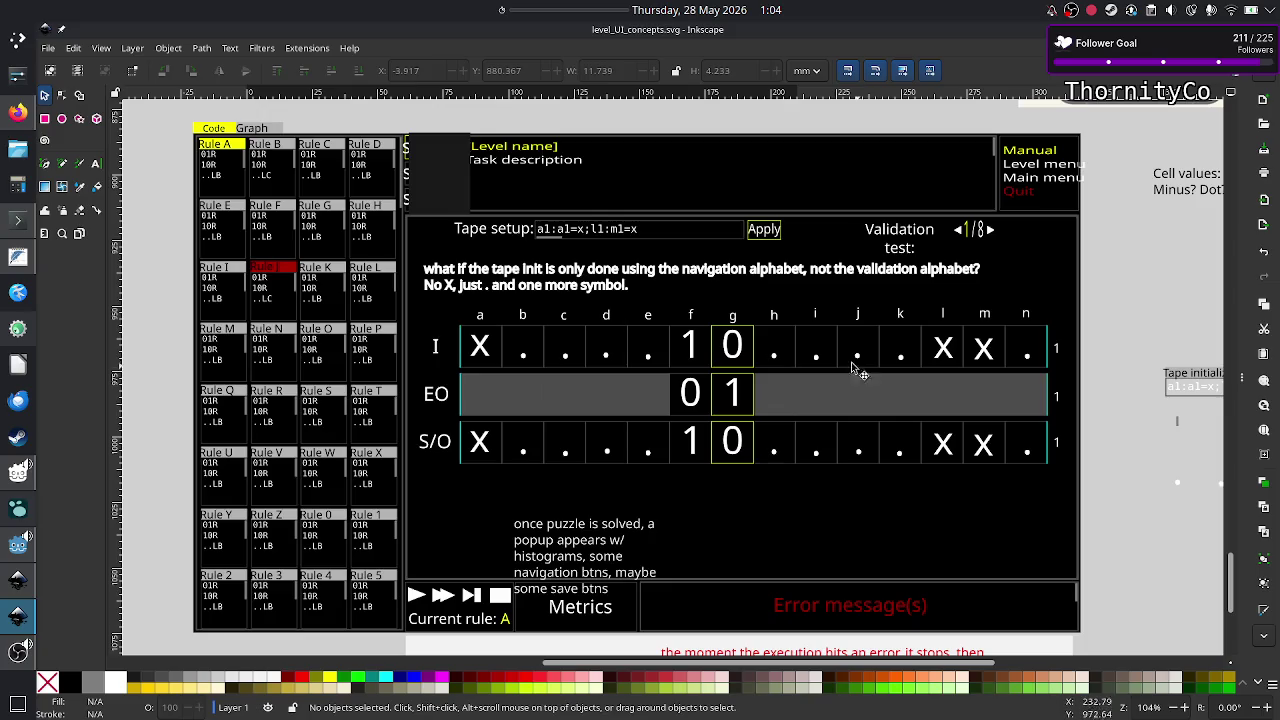
Step: In KDevelop, expand Crop_METI_GDExtension and tape_init and open Crop_METI_Tape_InitError.h
click(14, 335)
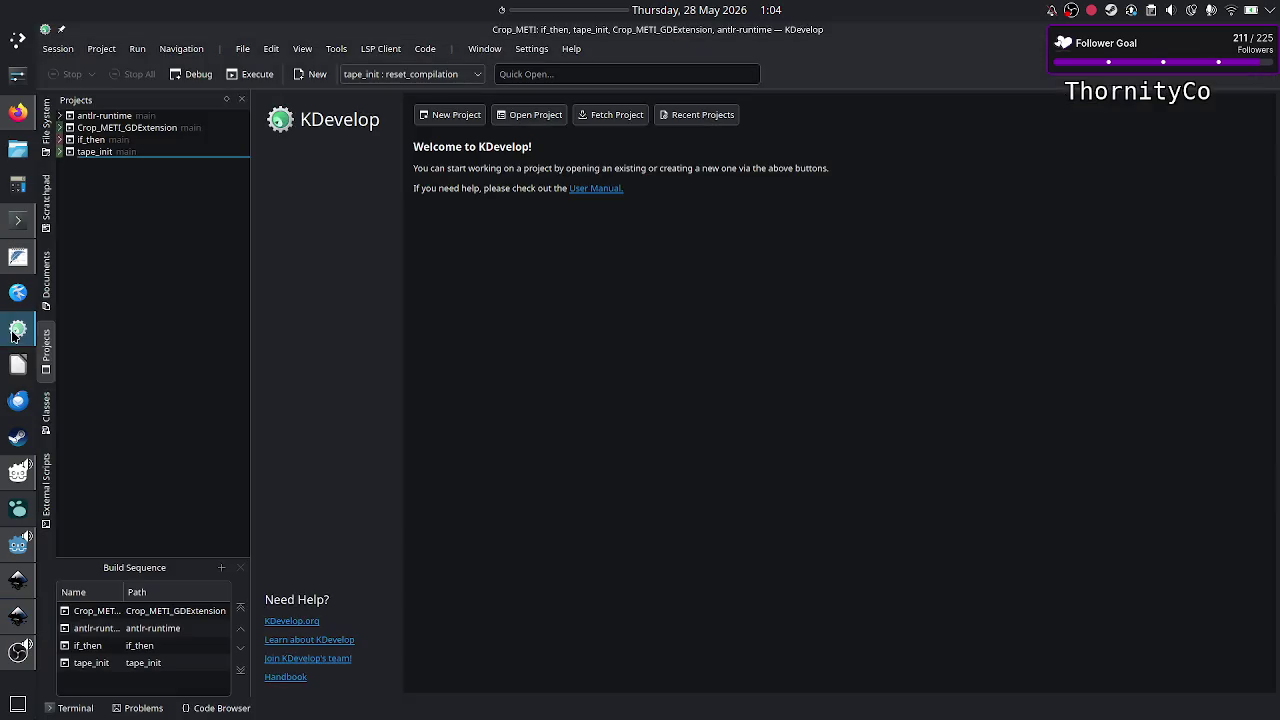
click(59, 128)
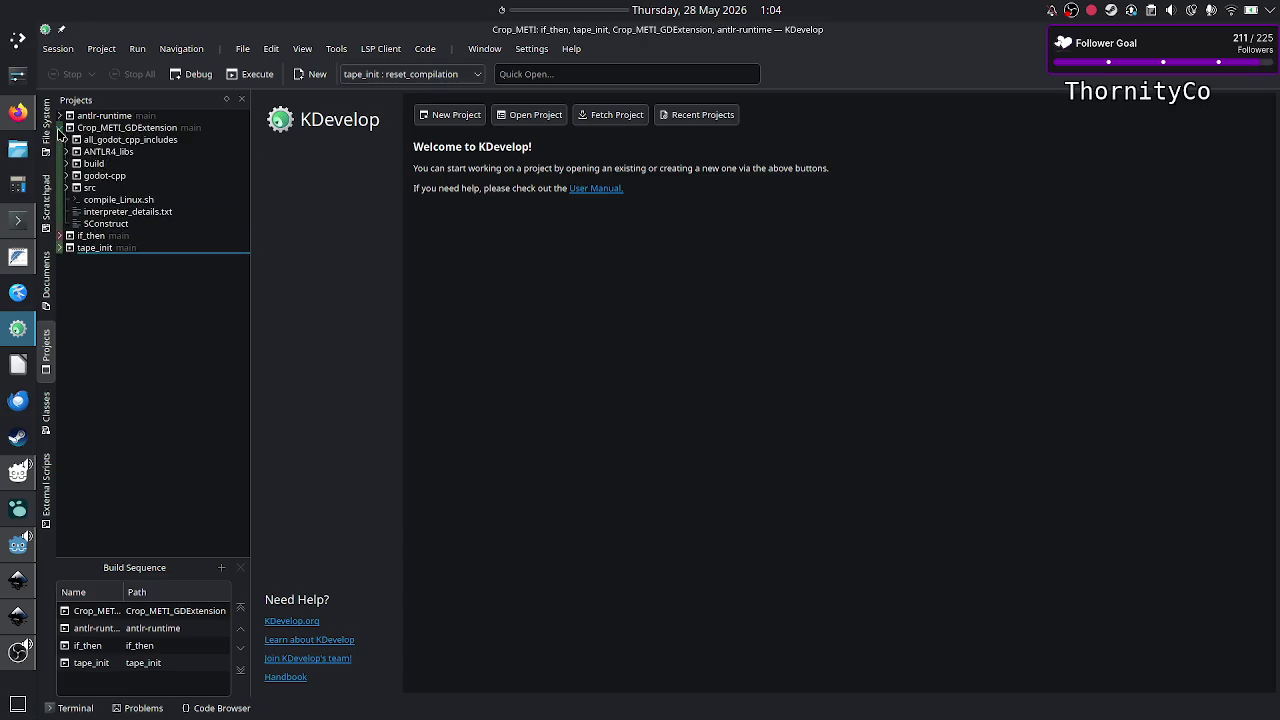
click(60, 248)
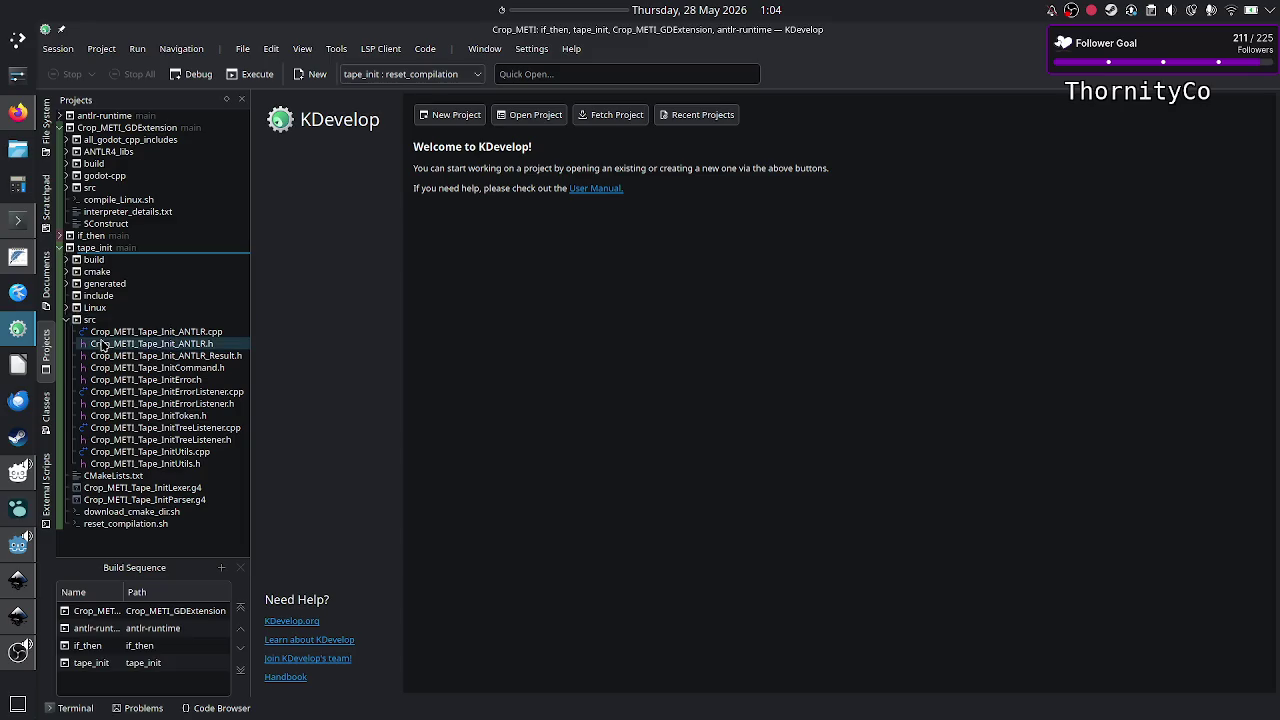
double_click(186, 380)
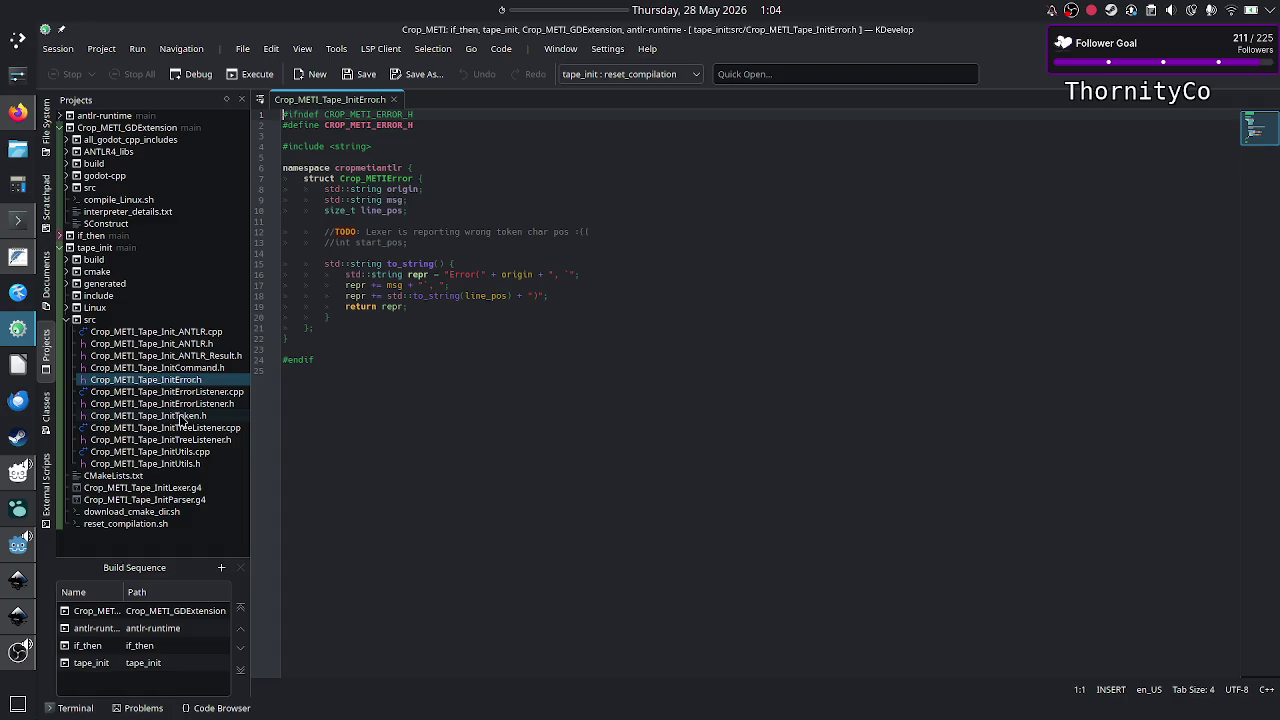
Step: Open Crop_METI_Tape_InitToken.h, then view the busy-beaver state diagram in Firefox
click(179, 419)
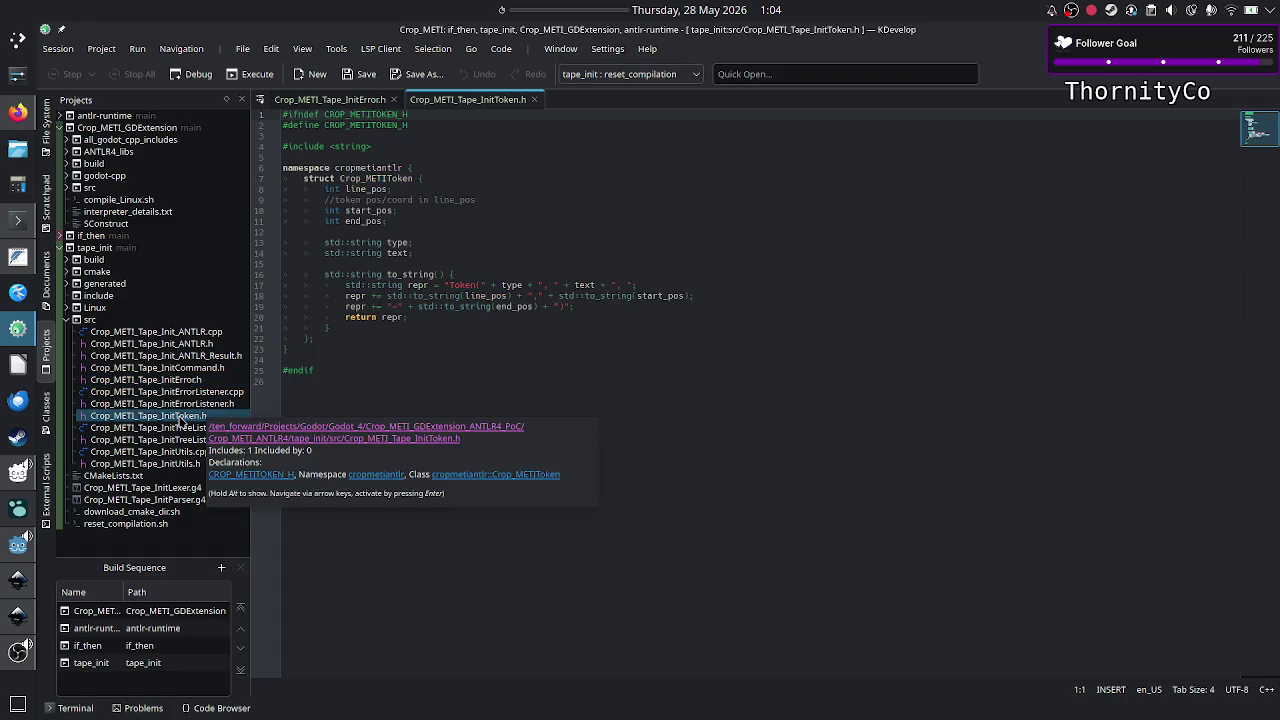
click(352, 415)
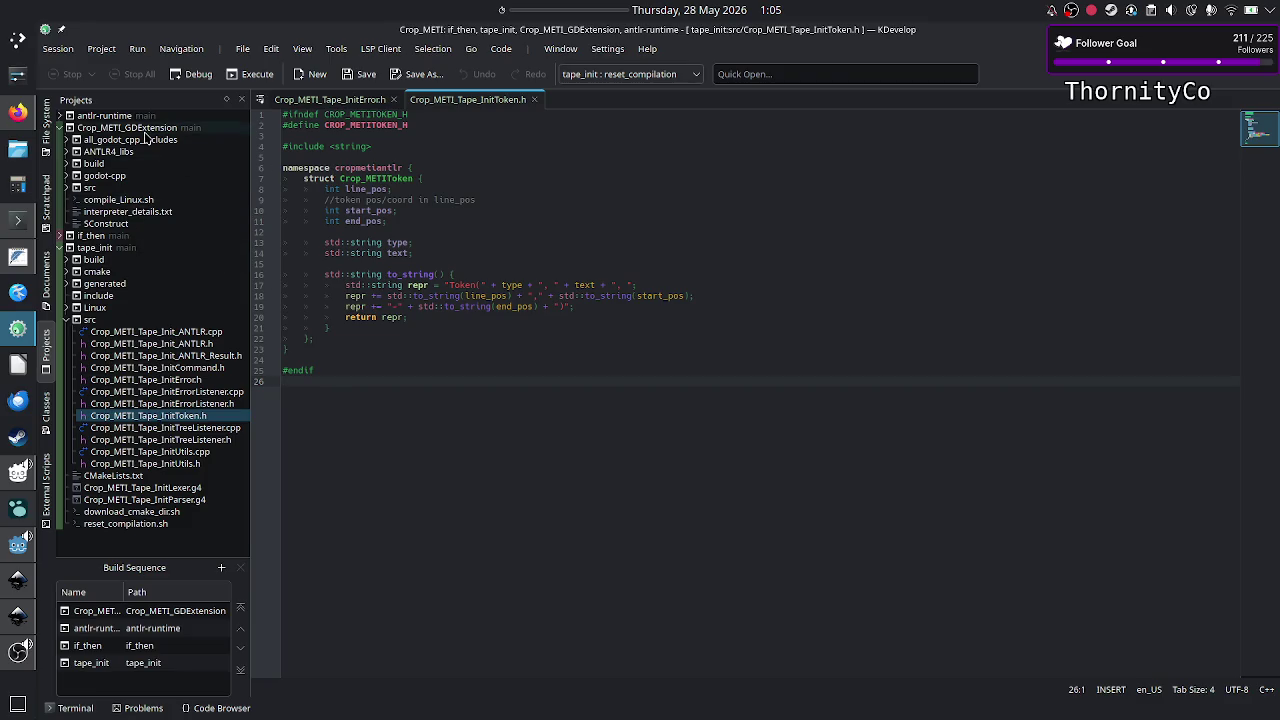
click(18, 112)
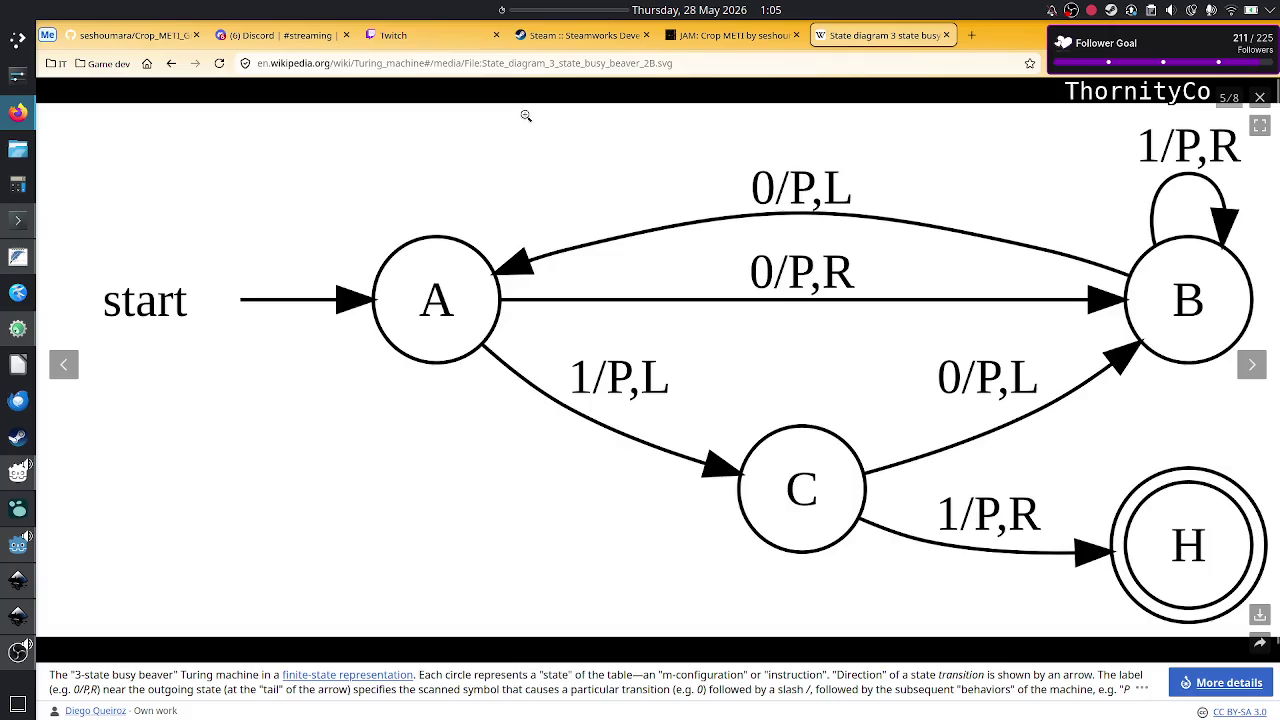
Step: Look at the 'JAM: Crop METI' itch.io page, then return to the Inkscape tape-machine mockup
click(702, 35)
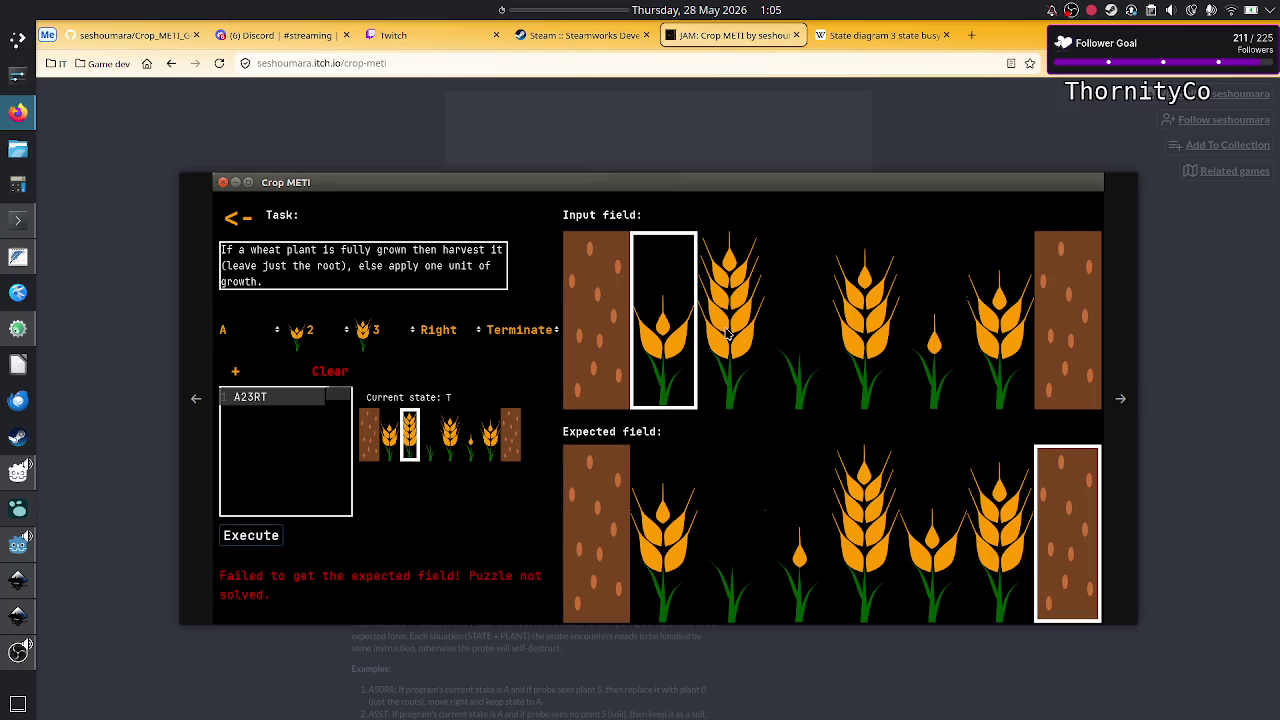
click(17, 617)
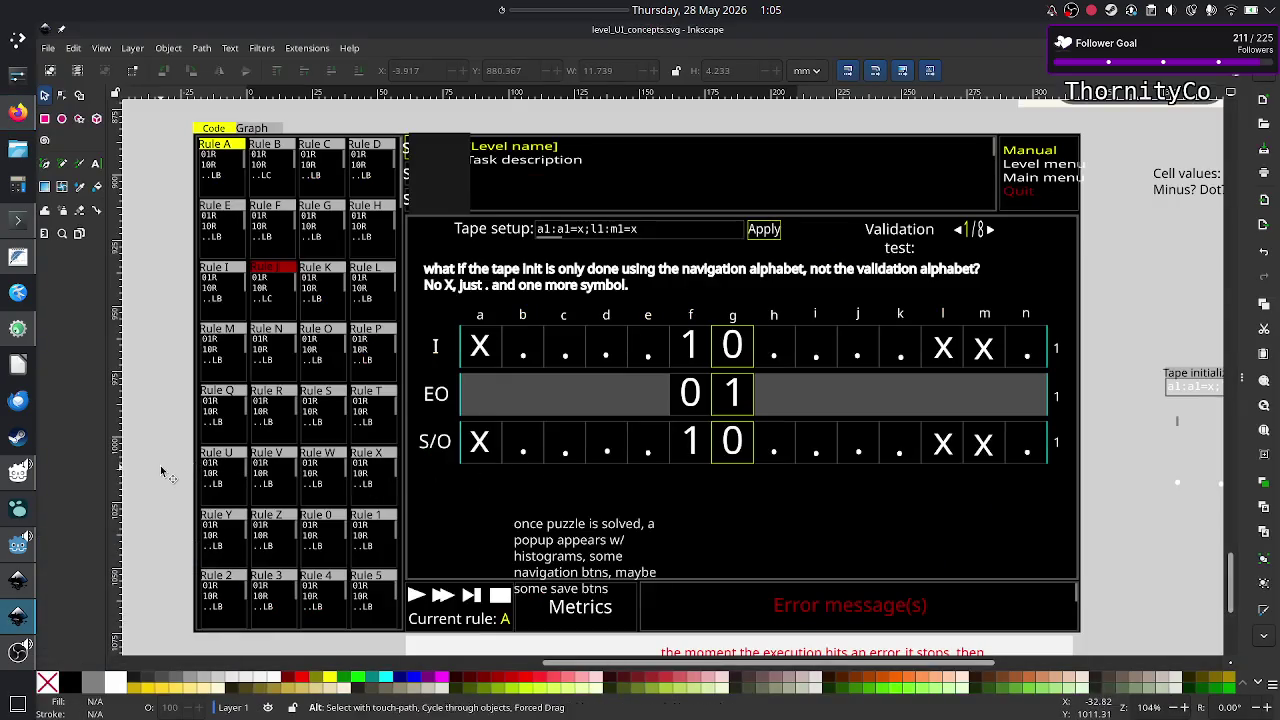
Step: Alternate between the Inkscape mockup and the Crop METI game, then reveal the empty desktop
key(alt+Tab)
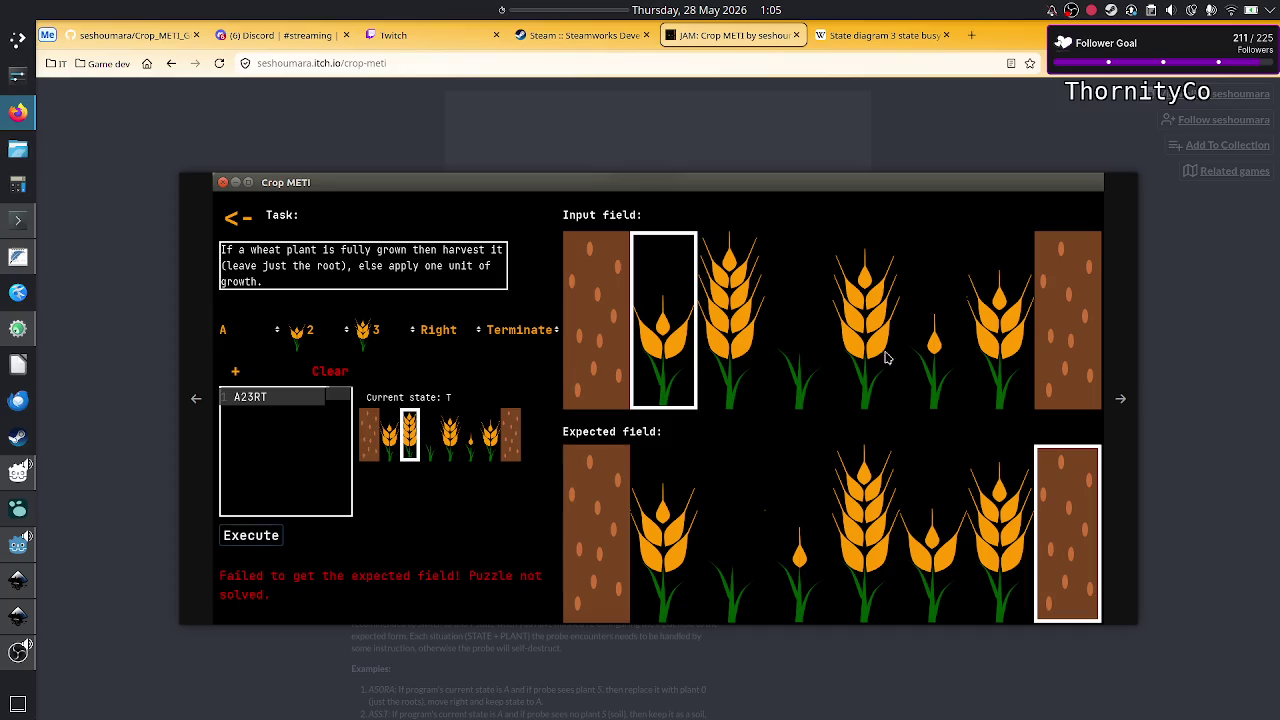
key(alt+Tab)
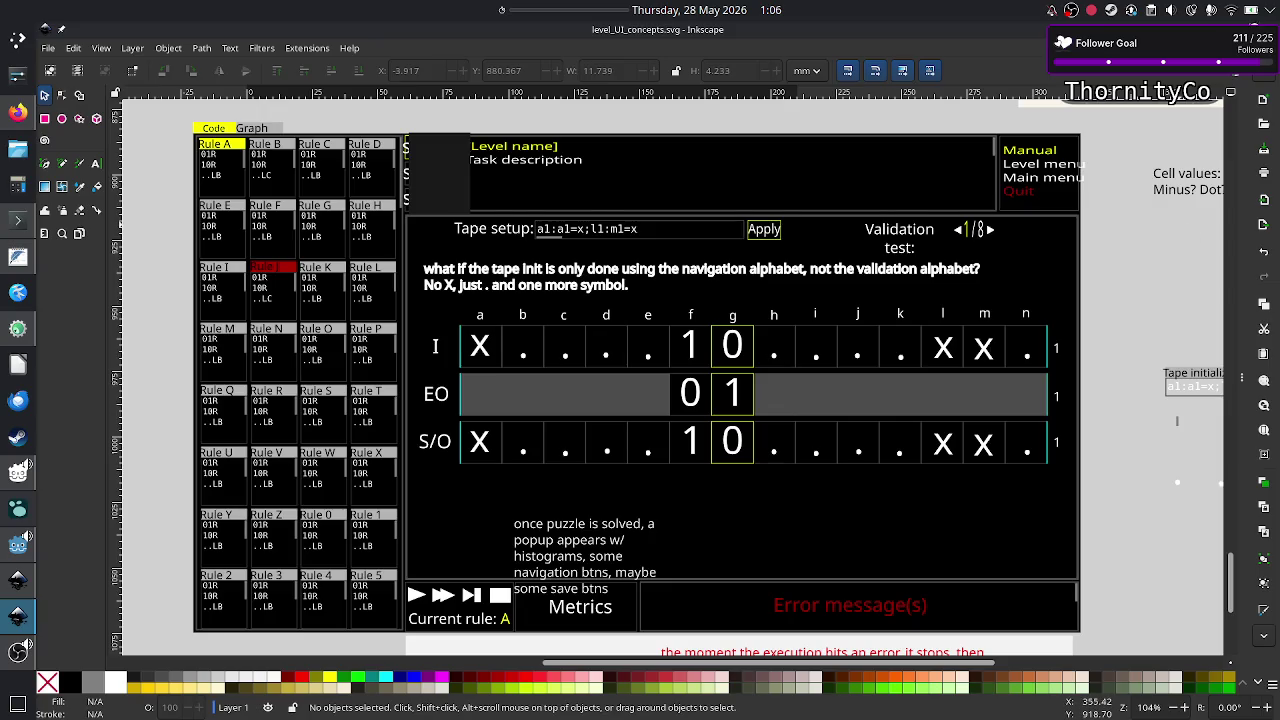
key(alt+Tab)
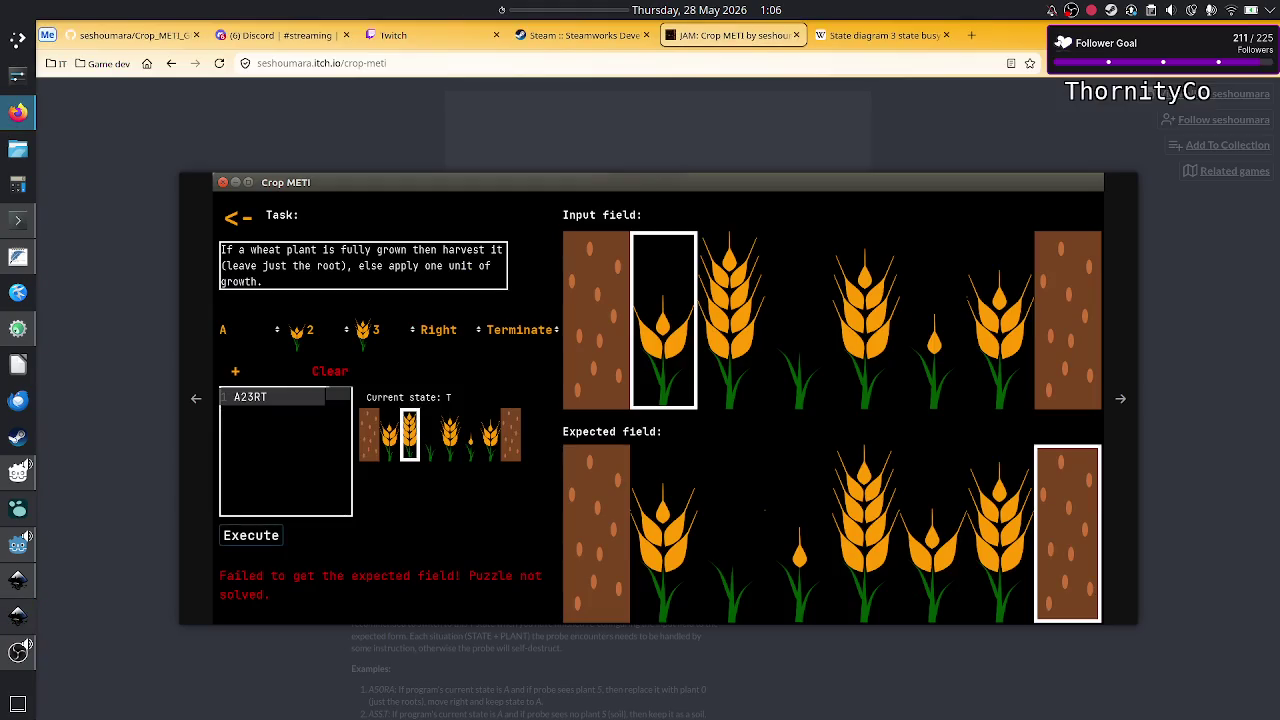
key(alt+Tab)
key(alt+Tab)
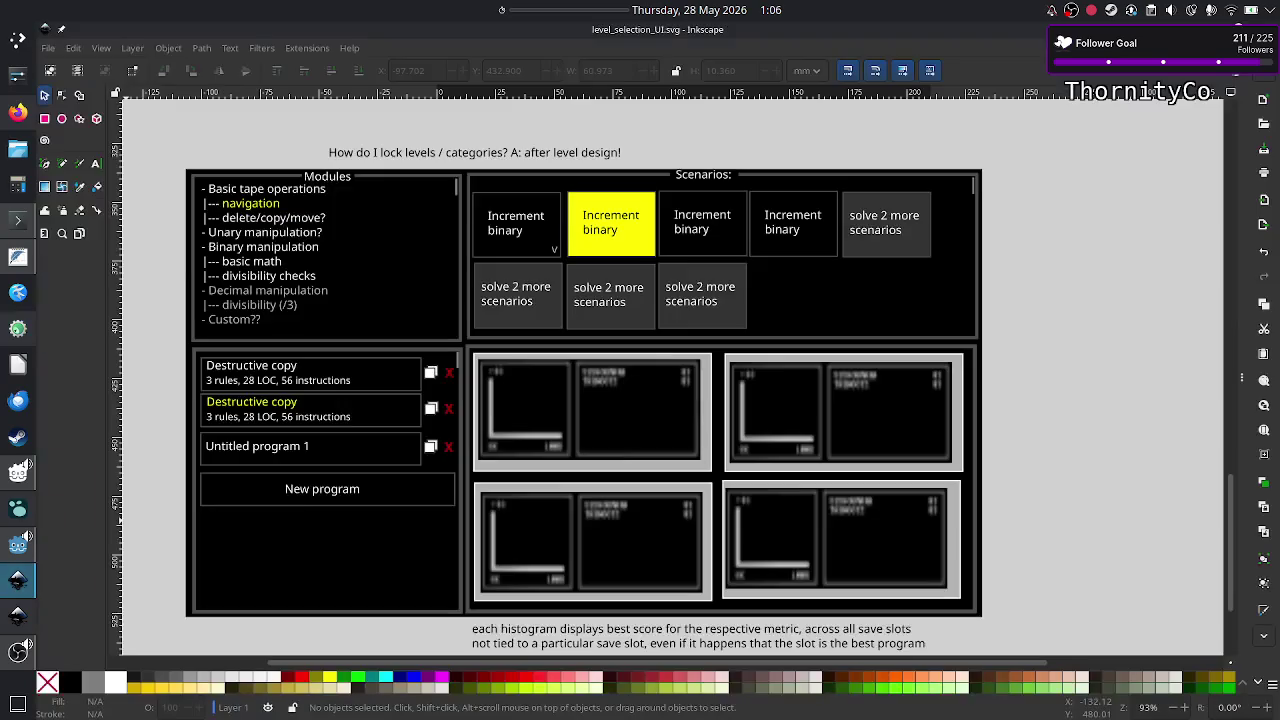
click(6, 708)
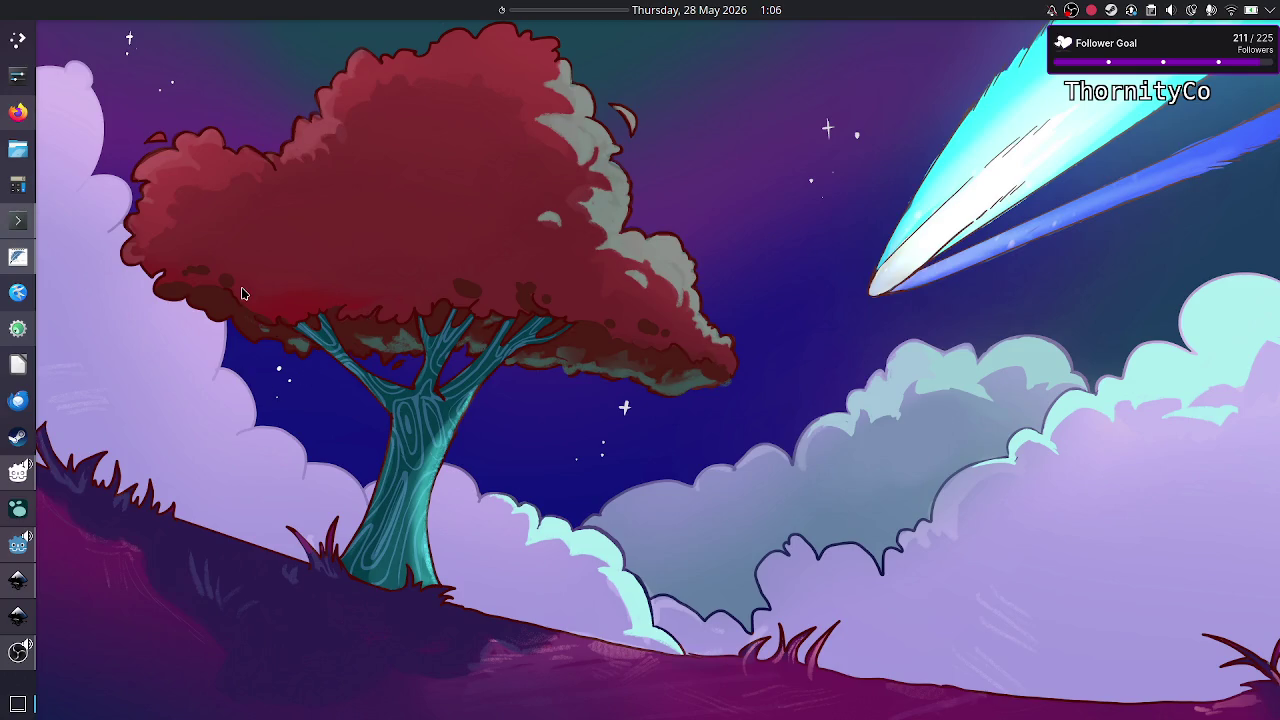
drag(241, 293, 363, 403)
click(723, 19)
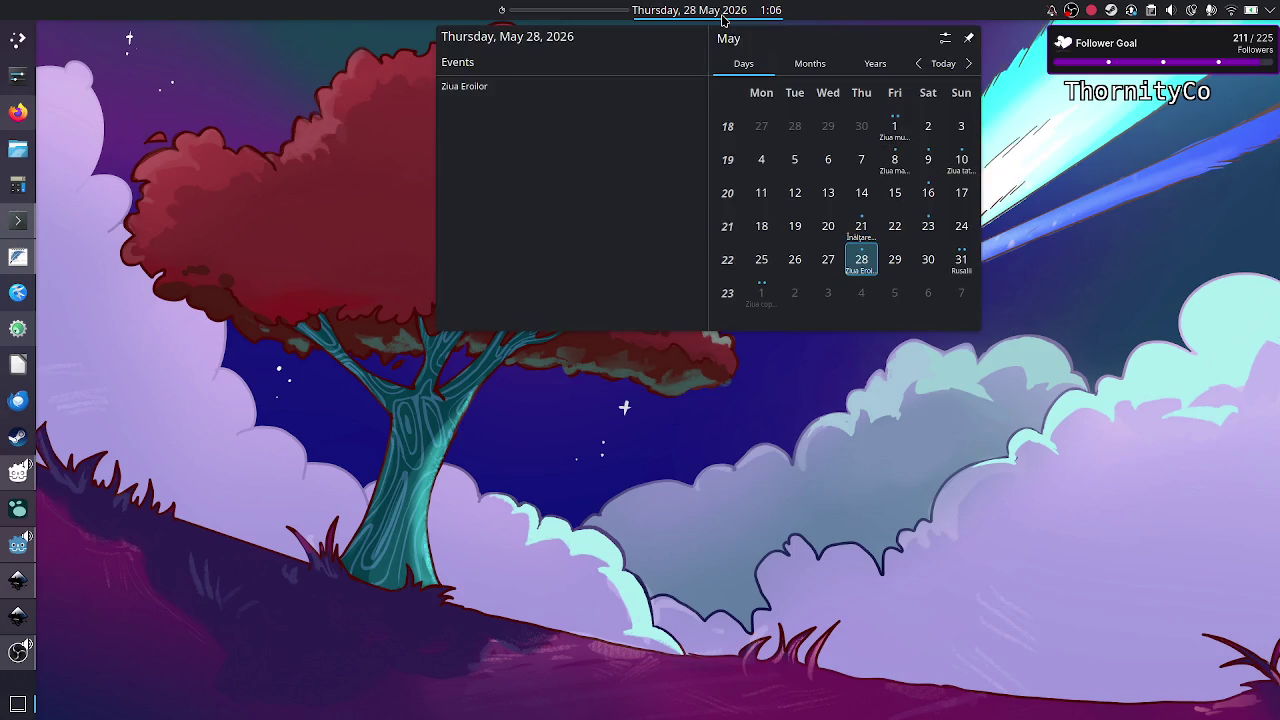
click(723, 19)
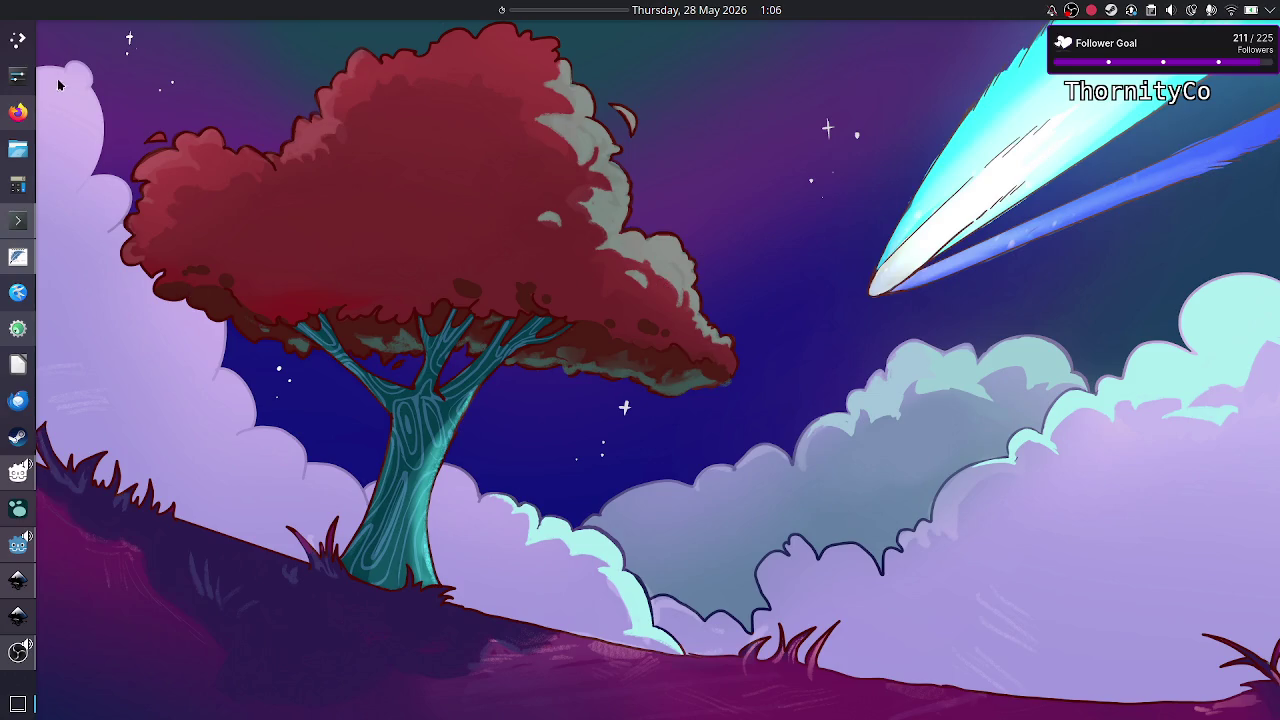
click(23, 43)
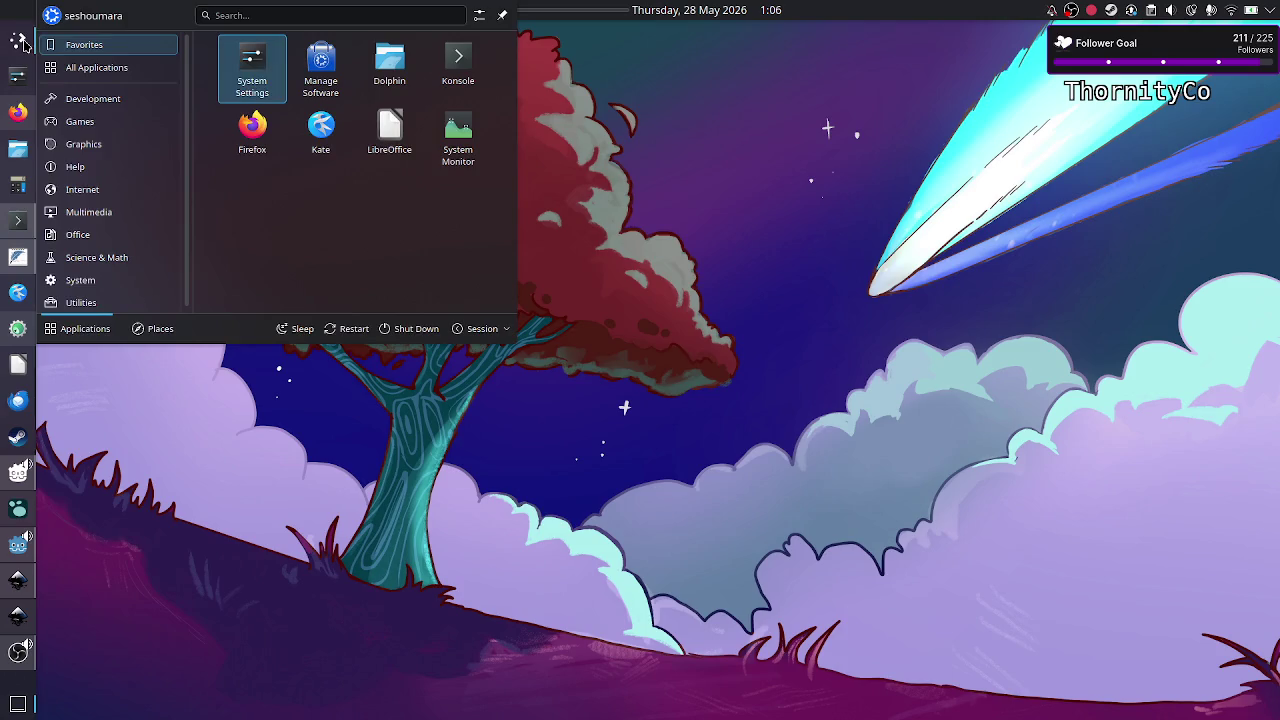
click(23, 43)
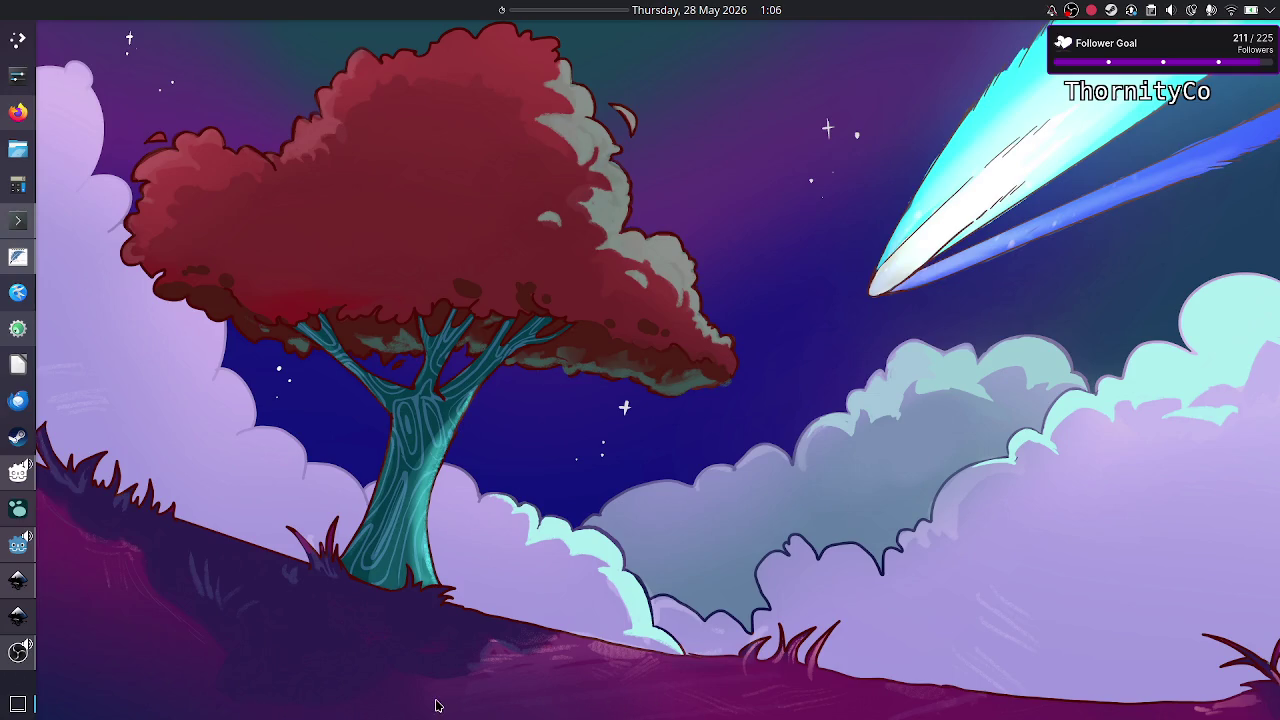
mouse_move(169, 664)
mouse_down()
mouse_move(499, 718)
mouse_move(966, 716)
mouse_up()
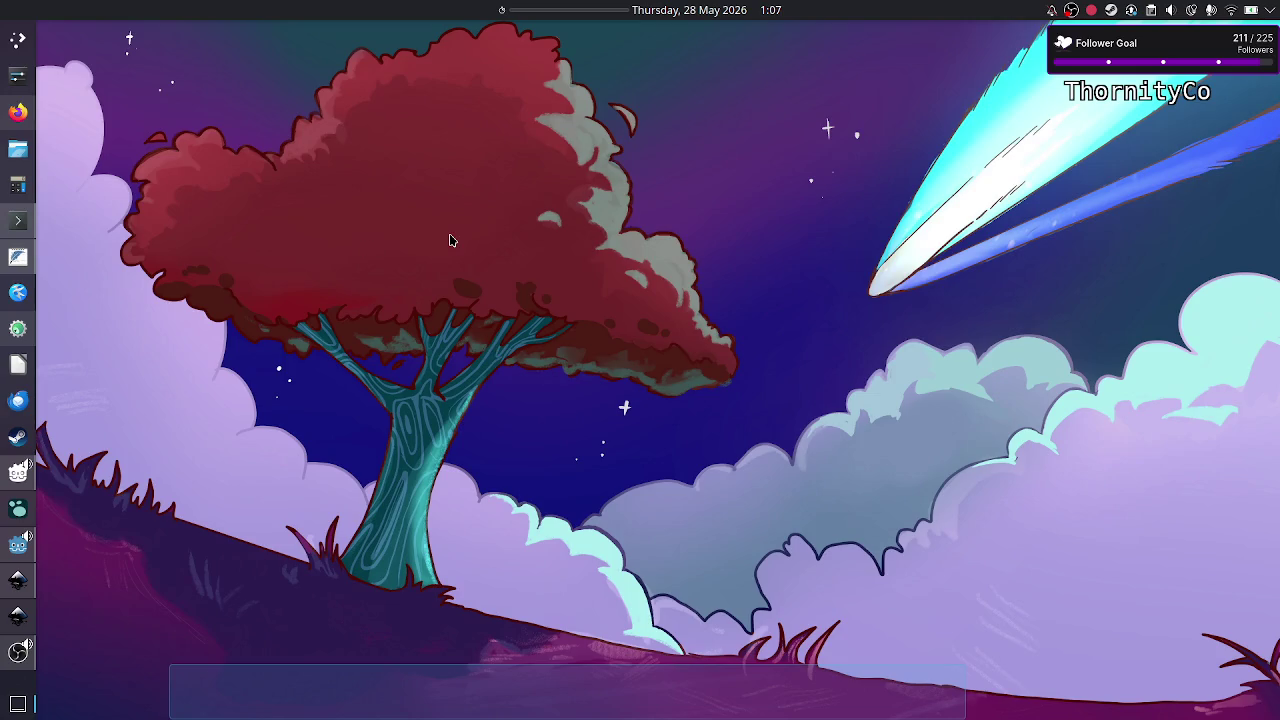
drag(618, 344, 651, 457)
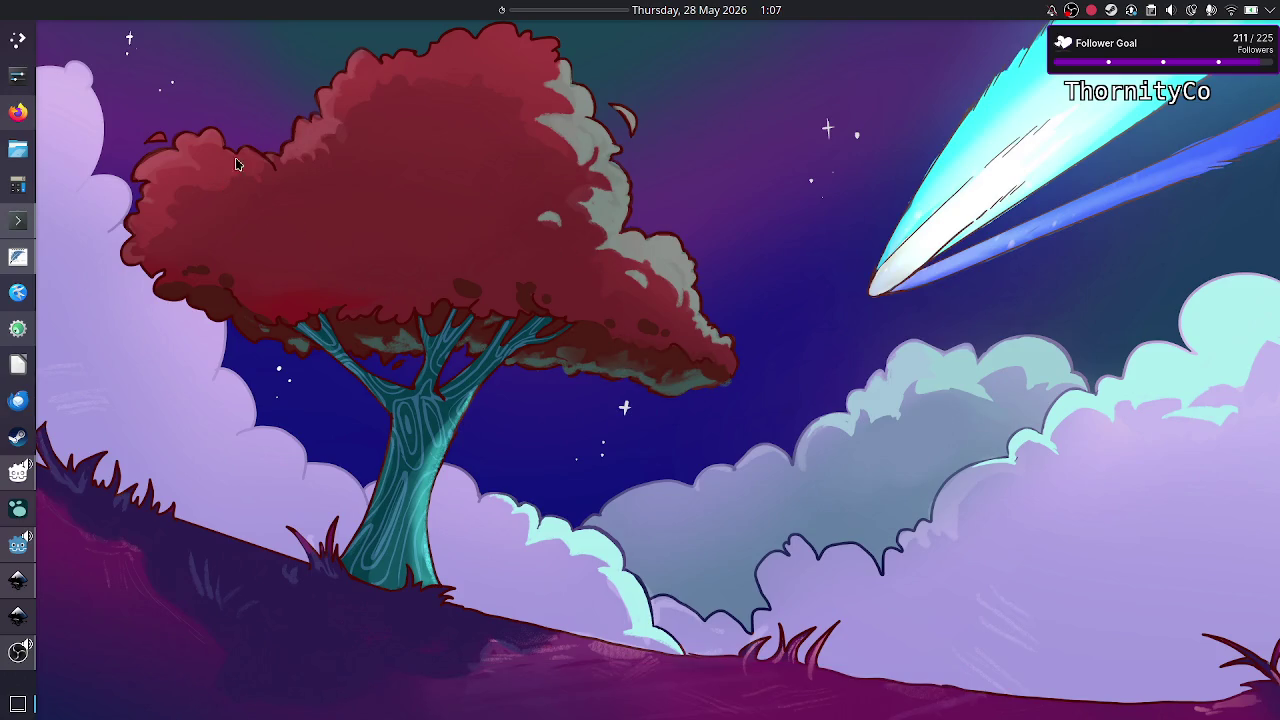
Step: Set the panel timer to the 01:00:00 preset and bring up the Konsole terminal
right_click(536, 12)
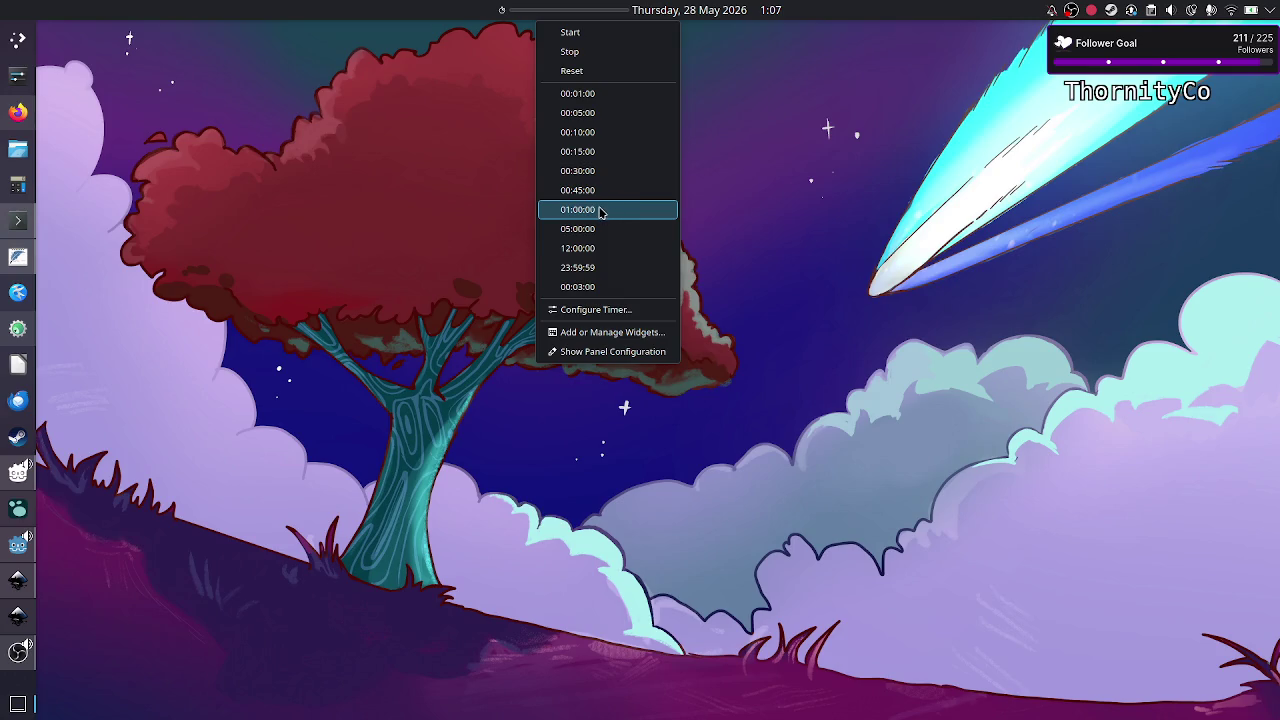
click(600, 210)
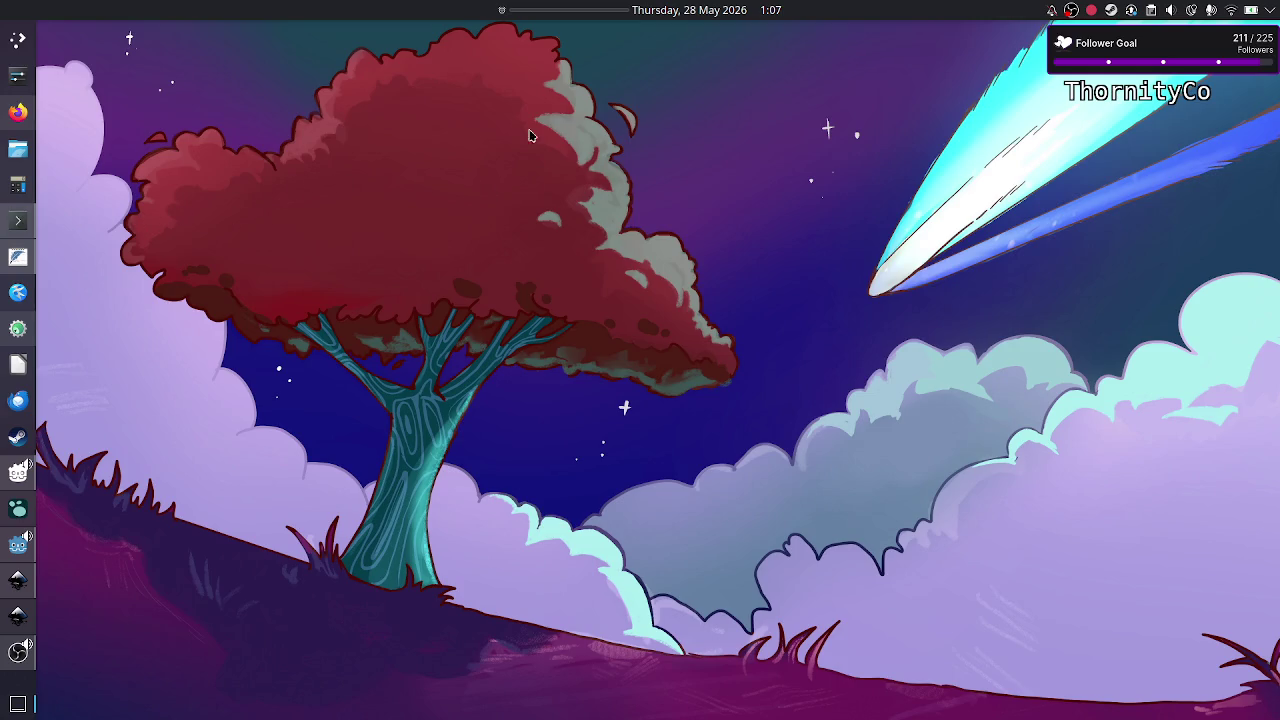
drag(486, 109, 758, 331)
drag(403, 184, 687, 326)
click(24, 234)
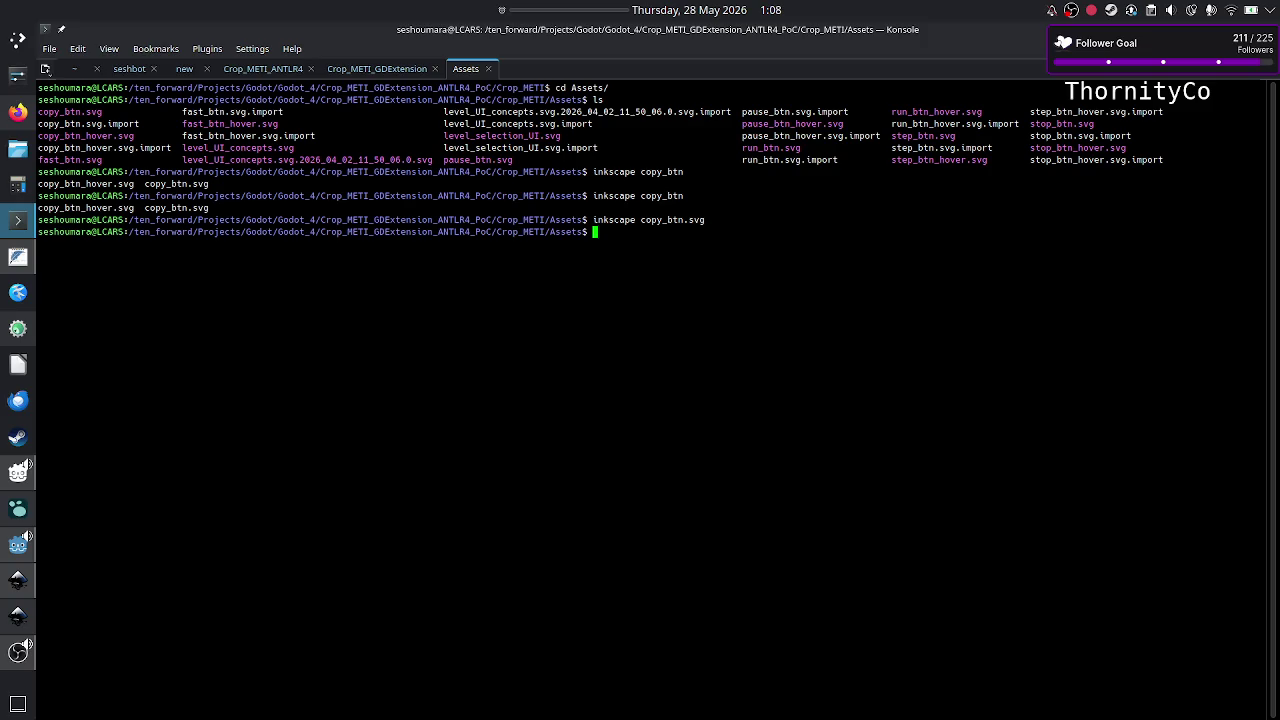
Step: Run crontab -l to list the two colour-scheme jobs, then return to the level_selection_UI.svg mockup
text(cron)
text(tab -l)
key(Return)
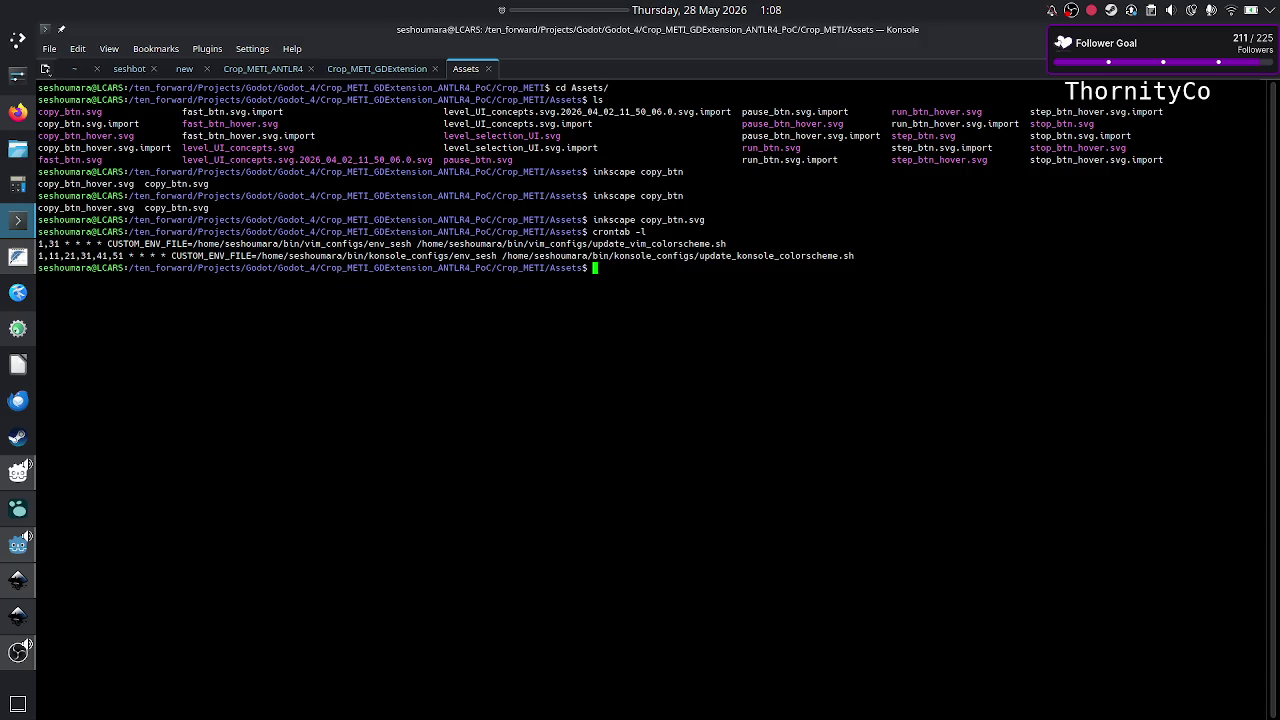
double_click(760, 258)
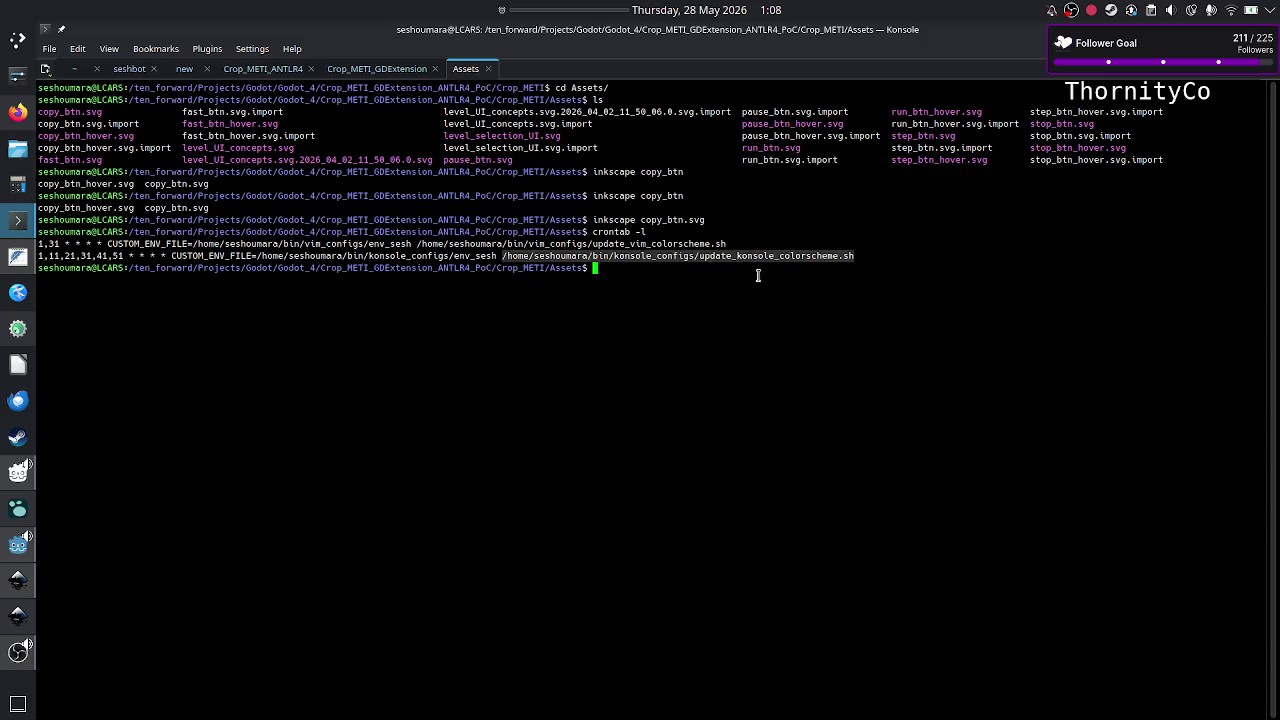
click(760, 350)
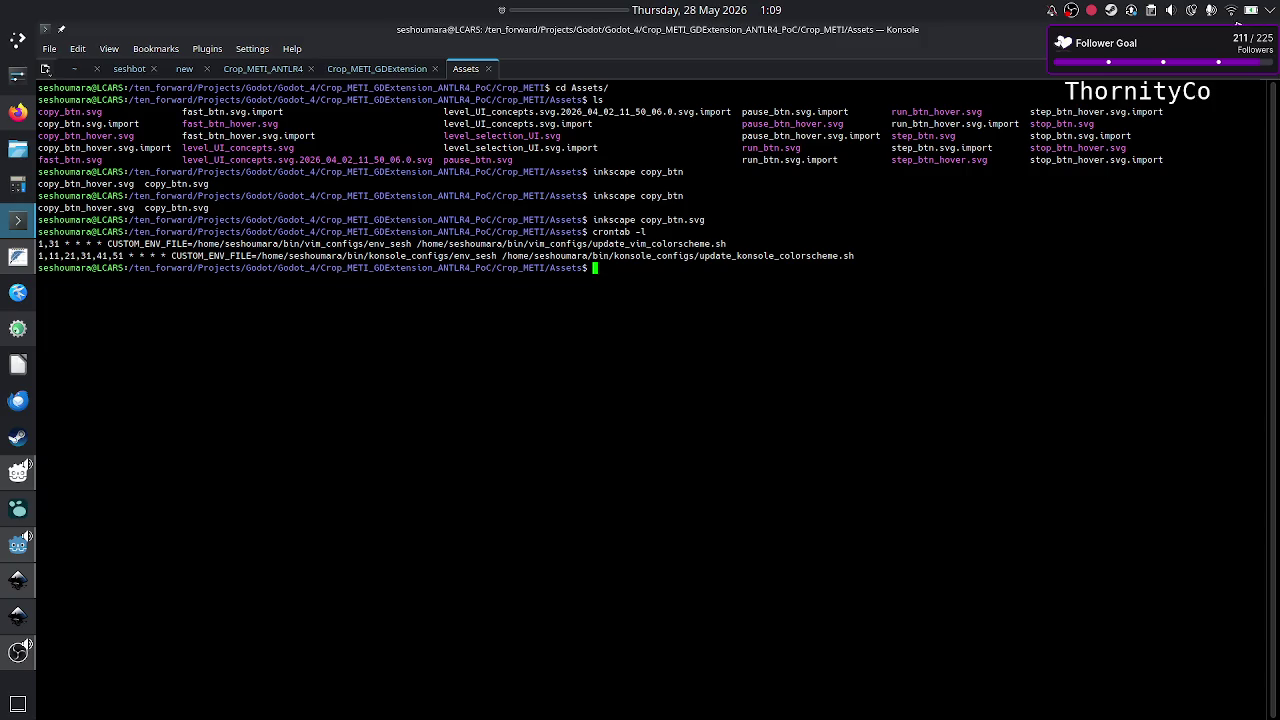
key(alt+Tab)
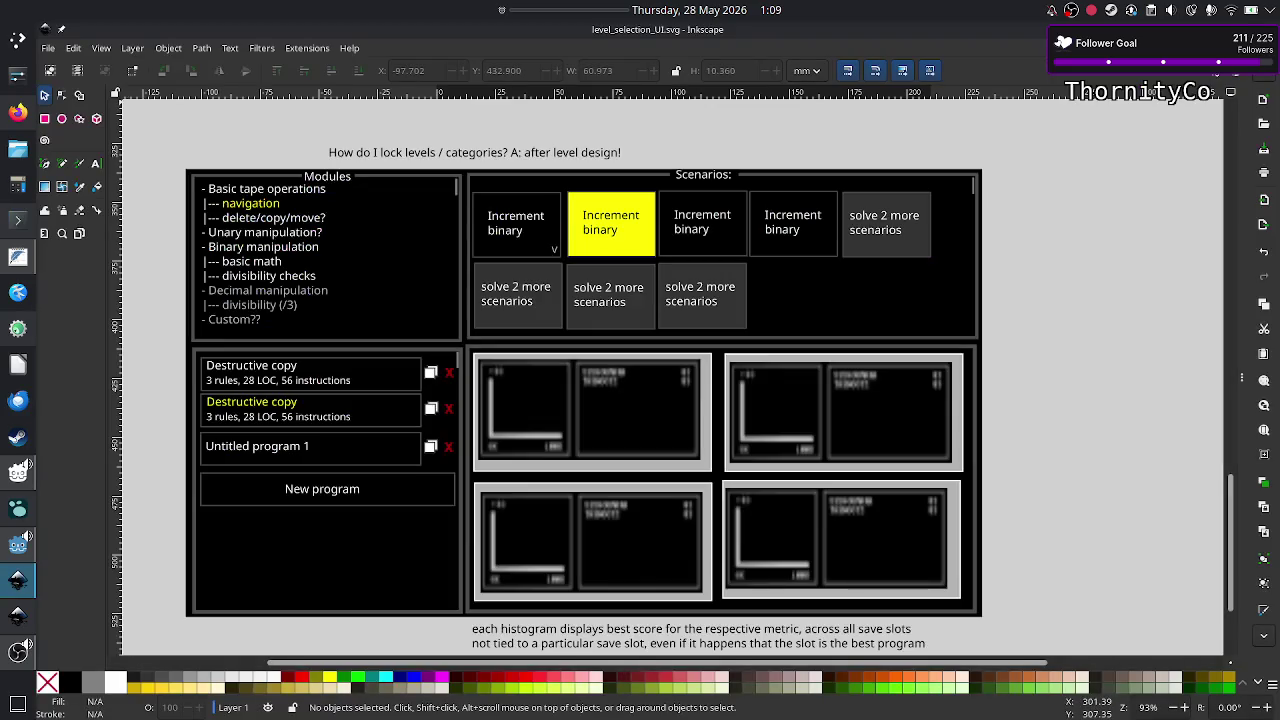
Step: Open Dolphin maximized to full screen
click(16, 152)
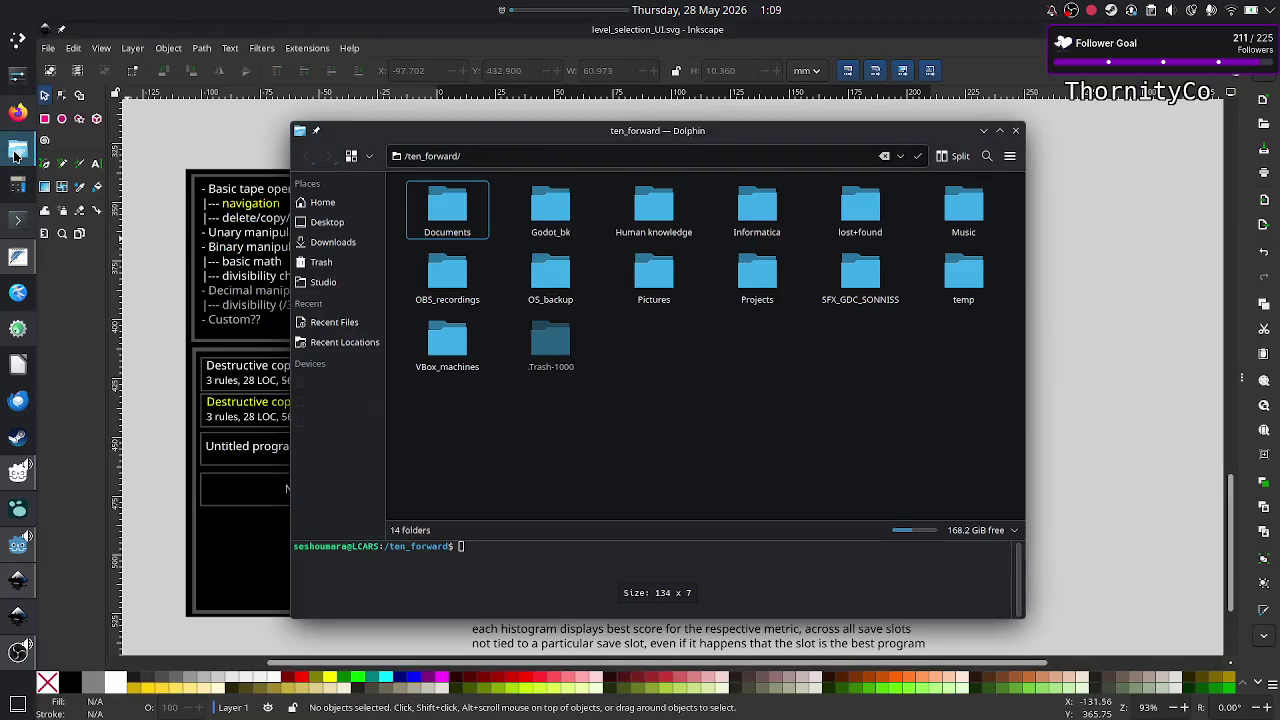
double_click(727, 139)
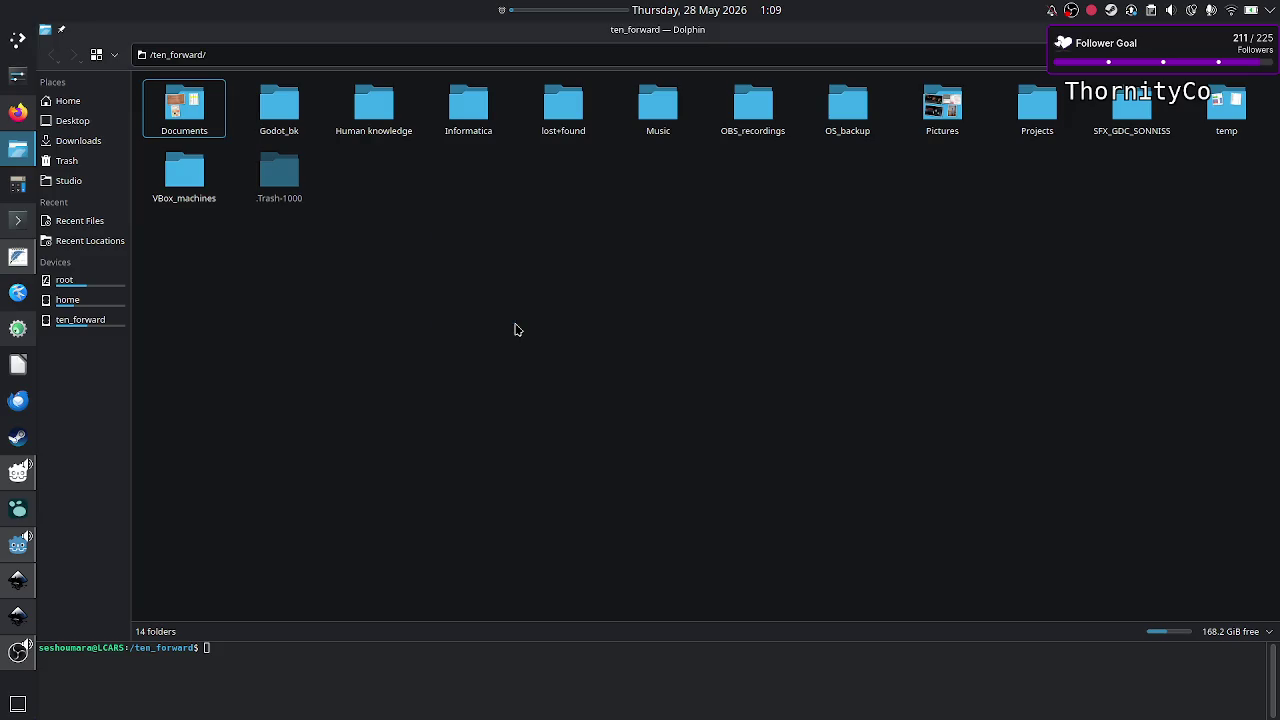
drag(428, 277, 563, 388)
drag(405, 283, 527, 390)
drag(514, 291, 615, 384)
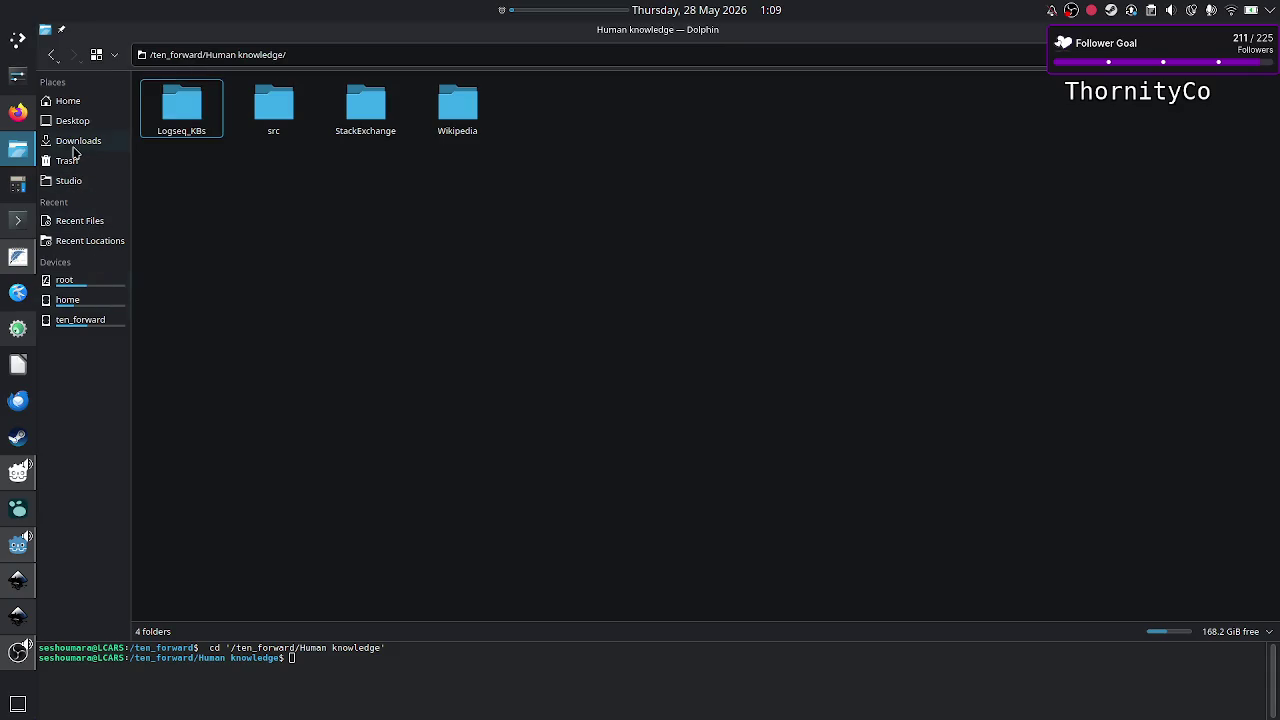
Step: Go to the home directory and split Dolphin into two panes, with the left pane active
click(83, 302)
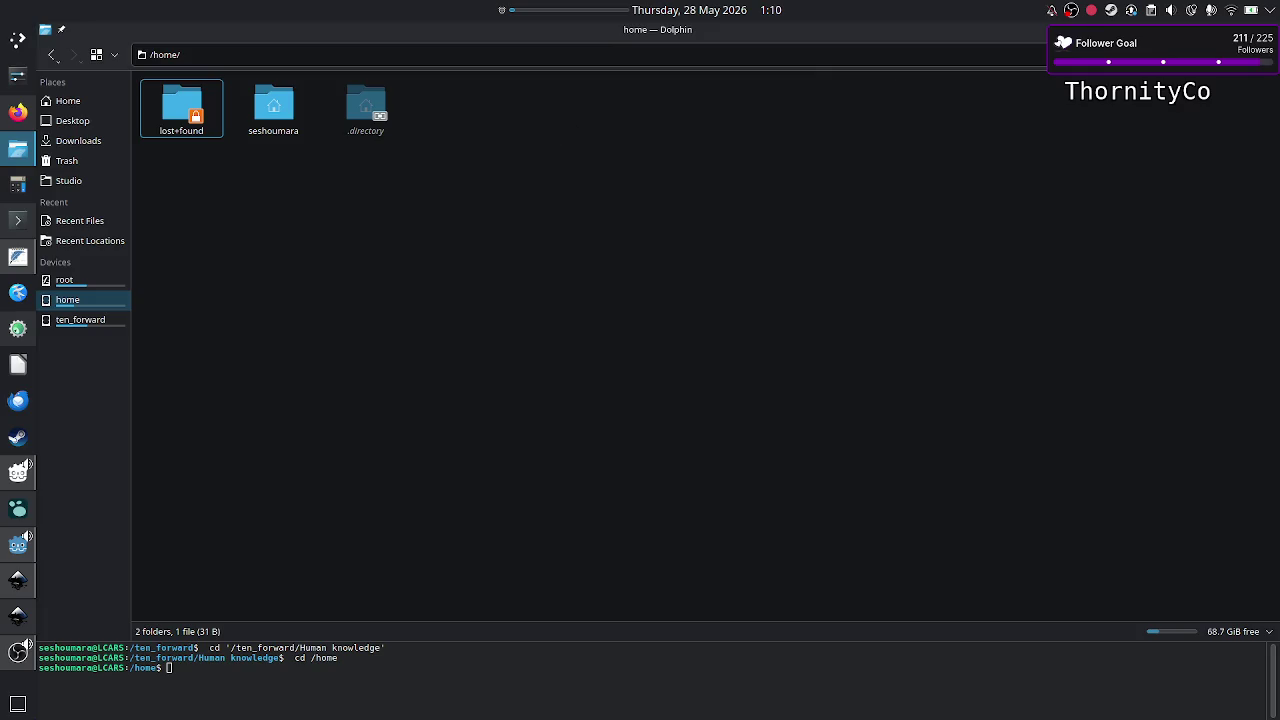
key(F3)
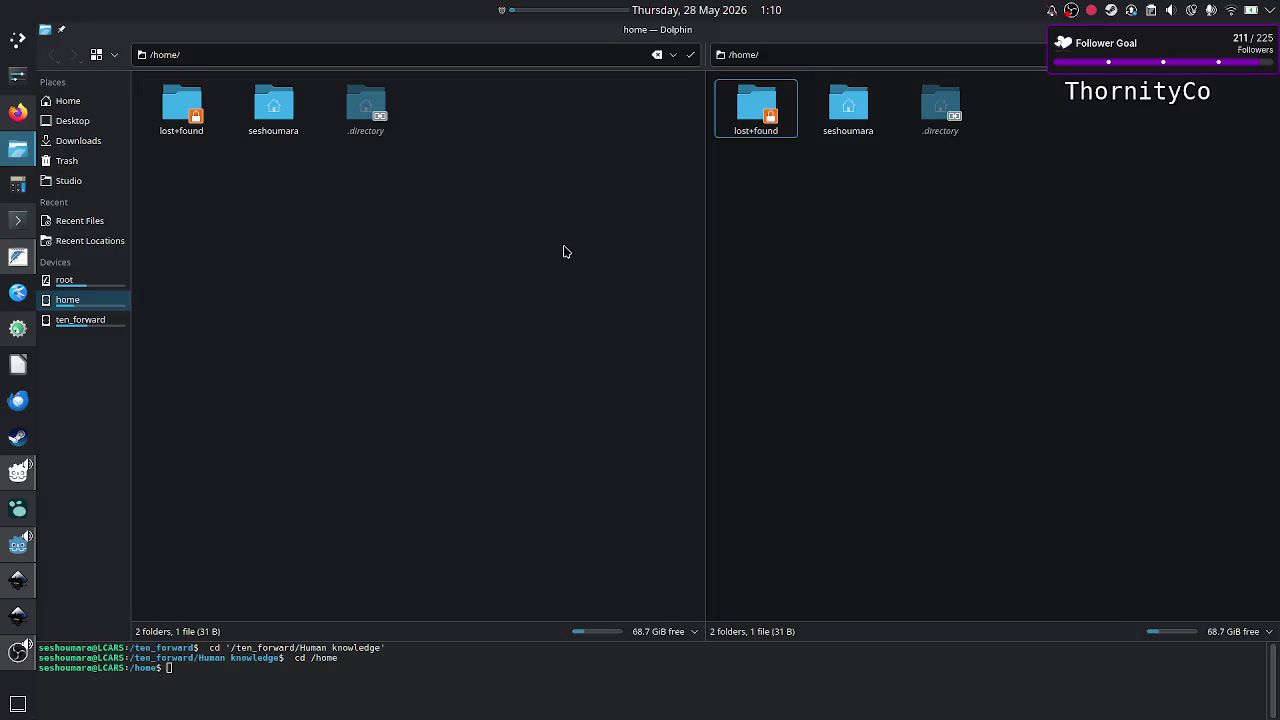
drag(374, 189, 723, 275)
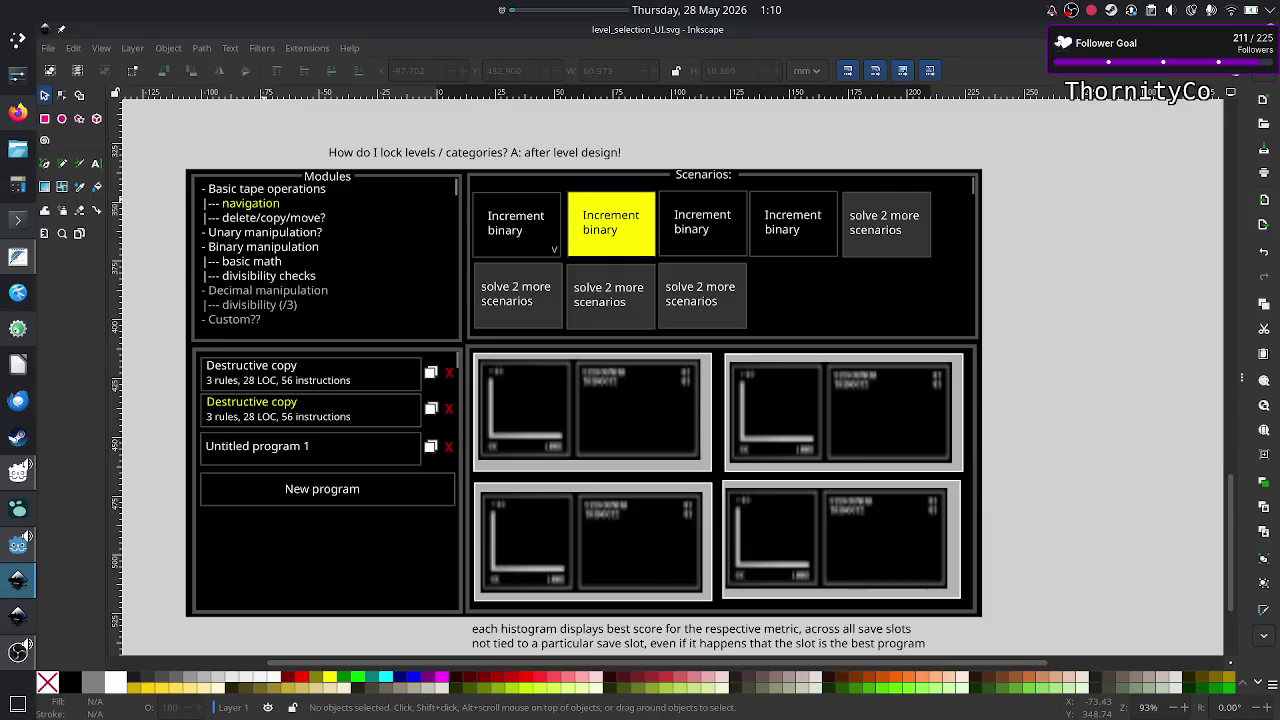
Step: Return to the level_selection_UI.svg mockup and open KCalc over it
key(alt+Tab)
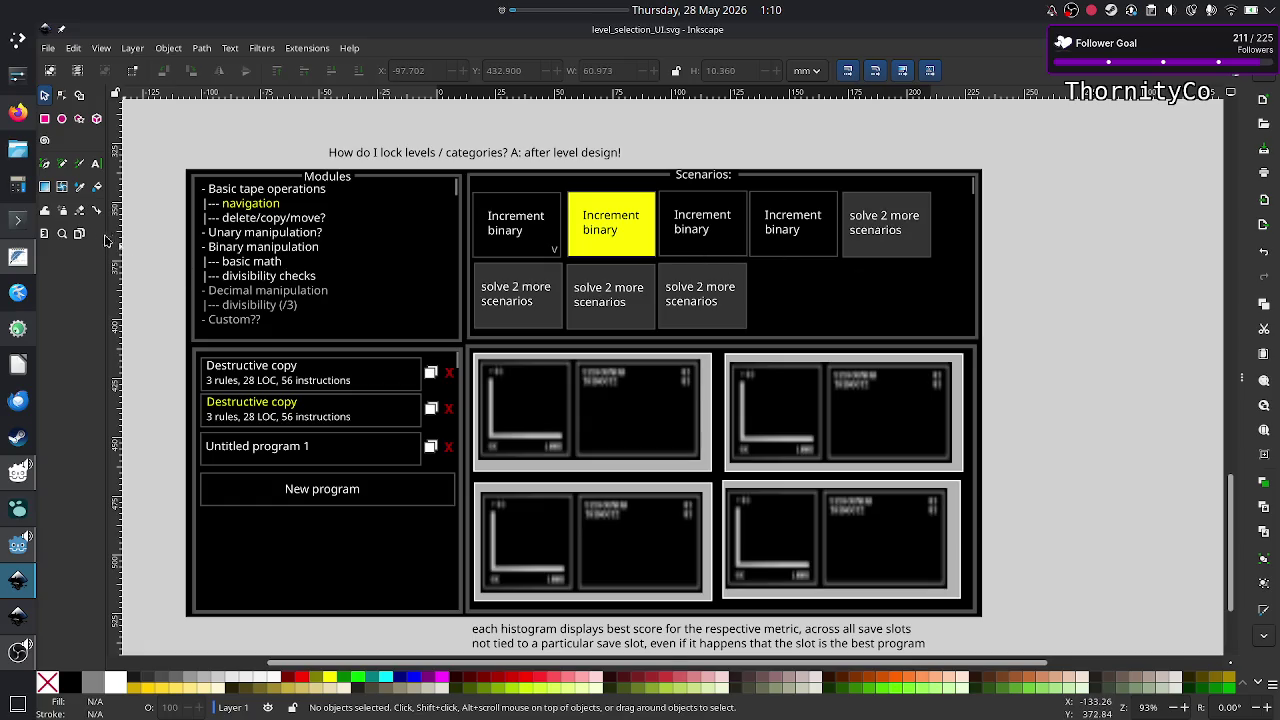
click(19, 185)
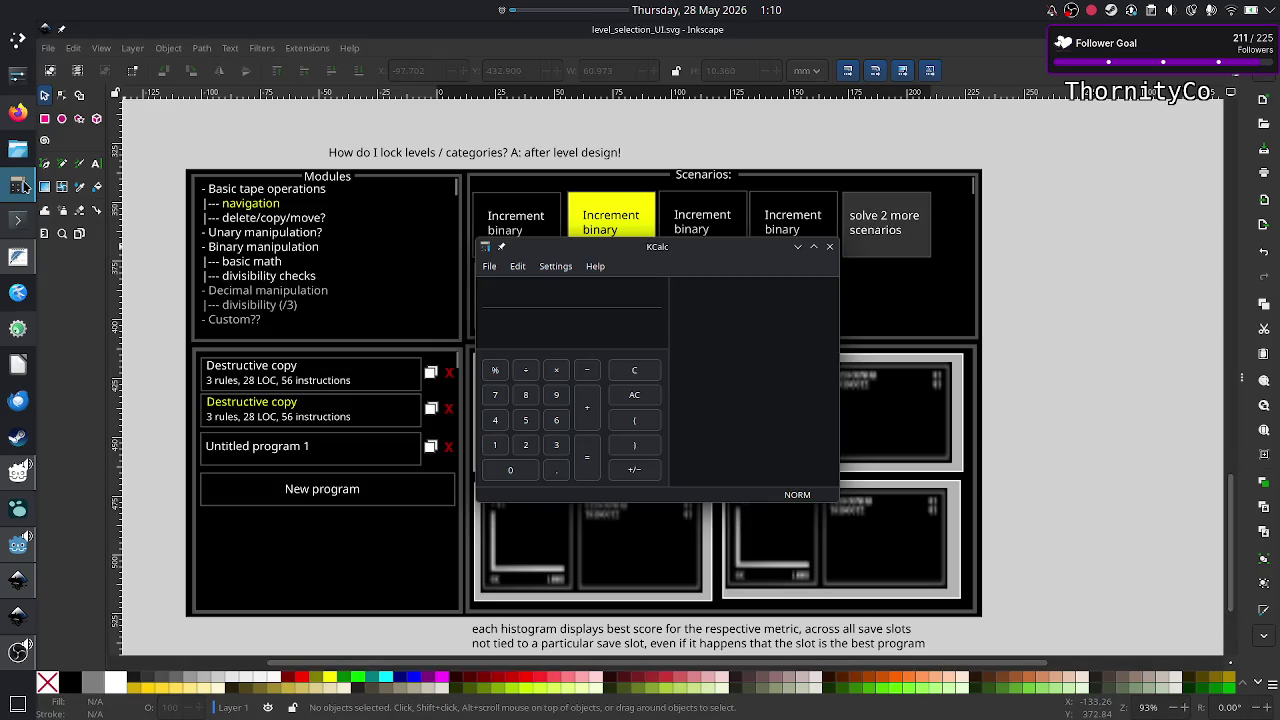
Step: Move the KCalc window around, then close it to reveal the Scenarios grid mockup
mouse_move(654, 252)
mouse_down()
mouse_move(688, 229)
mouse_move(672, 247)
mouse_up()
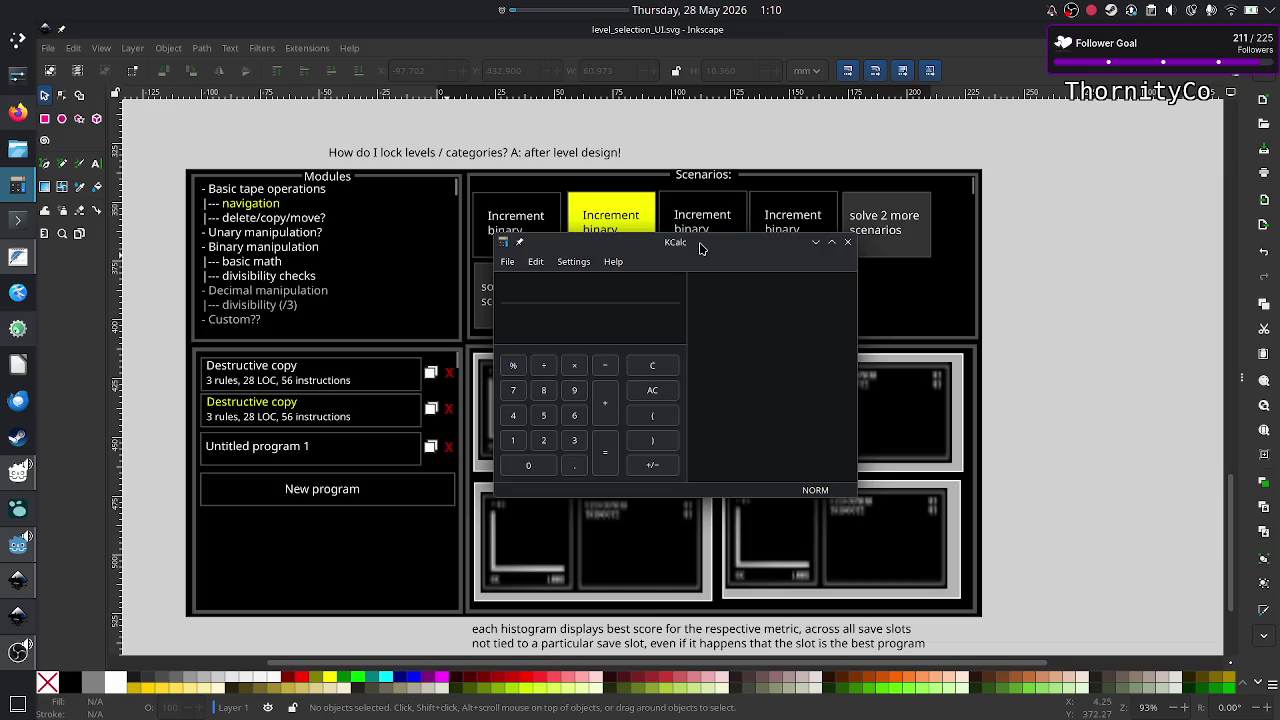
mouse_move(698, 244)
mouse_down()
mouse_move(601, 196)
mouse_move(714, 124)
mouse_up()
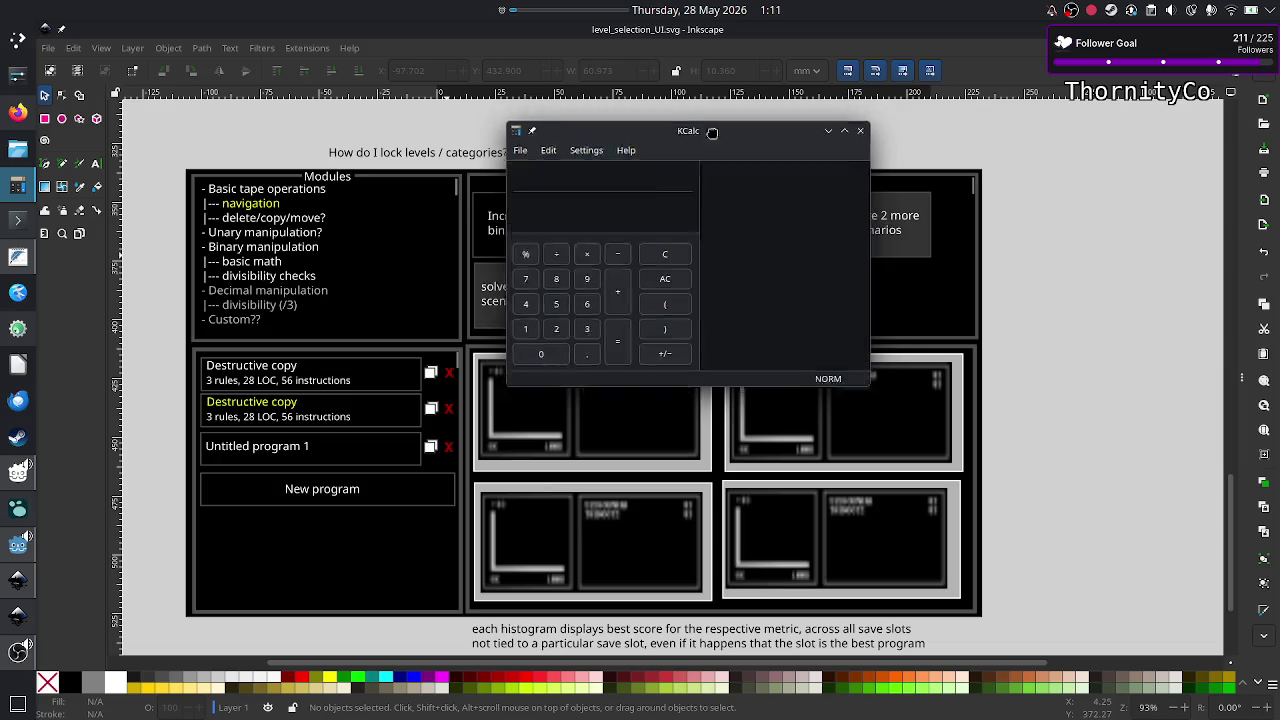
drag(715, 128, 731, 135)
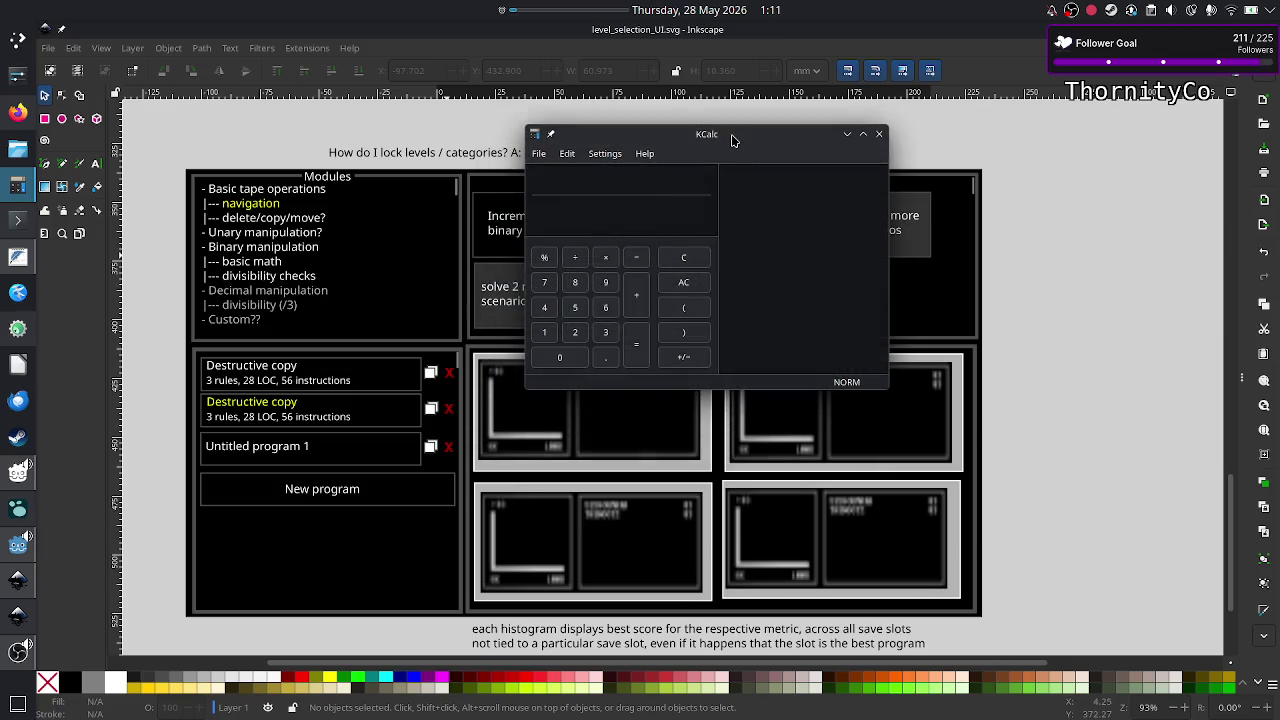
click(879, 135)
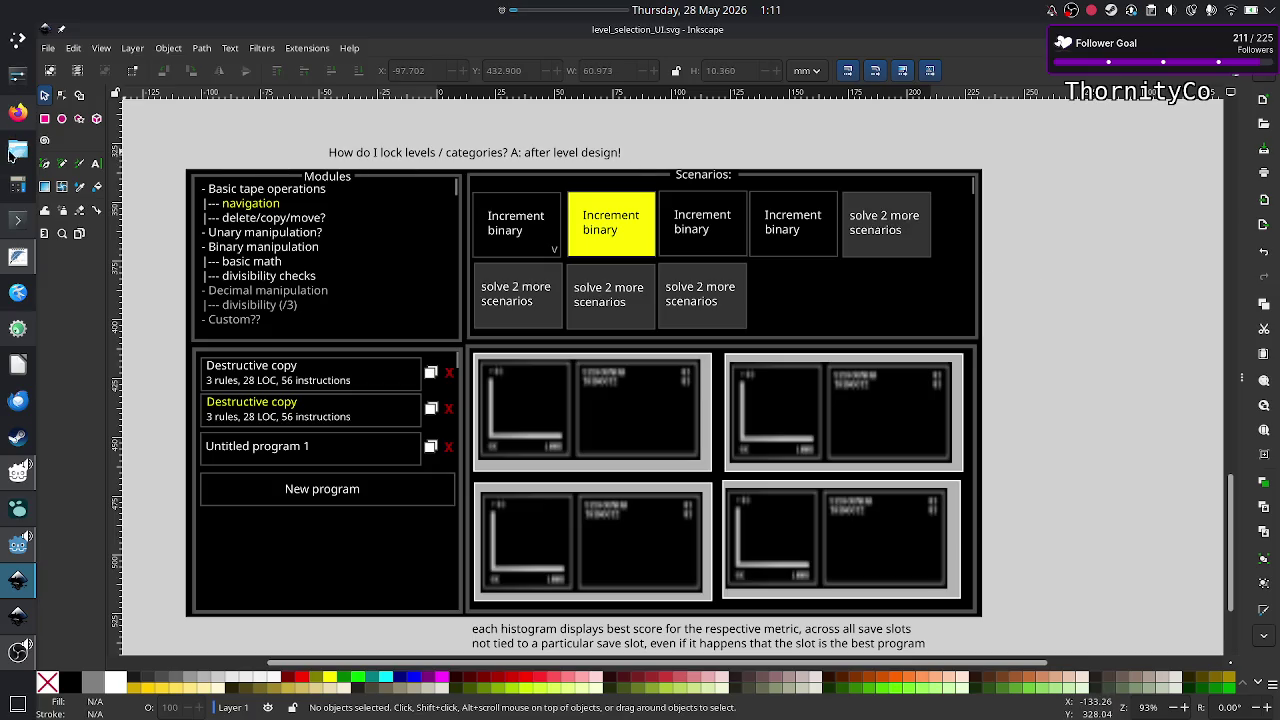
Step: Switch to Firefox and show Discord's #streaming channel with the Stream_schedule window
click(17, 112)
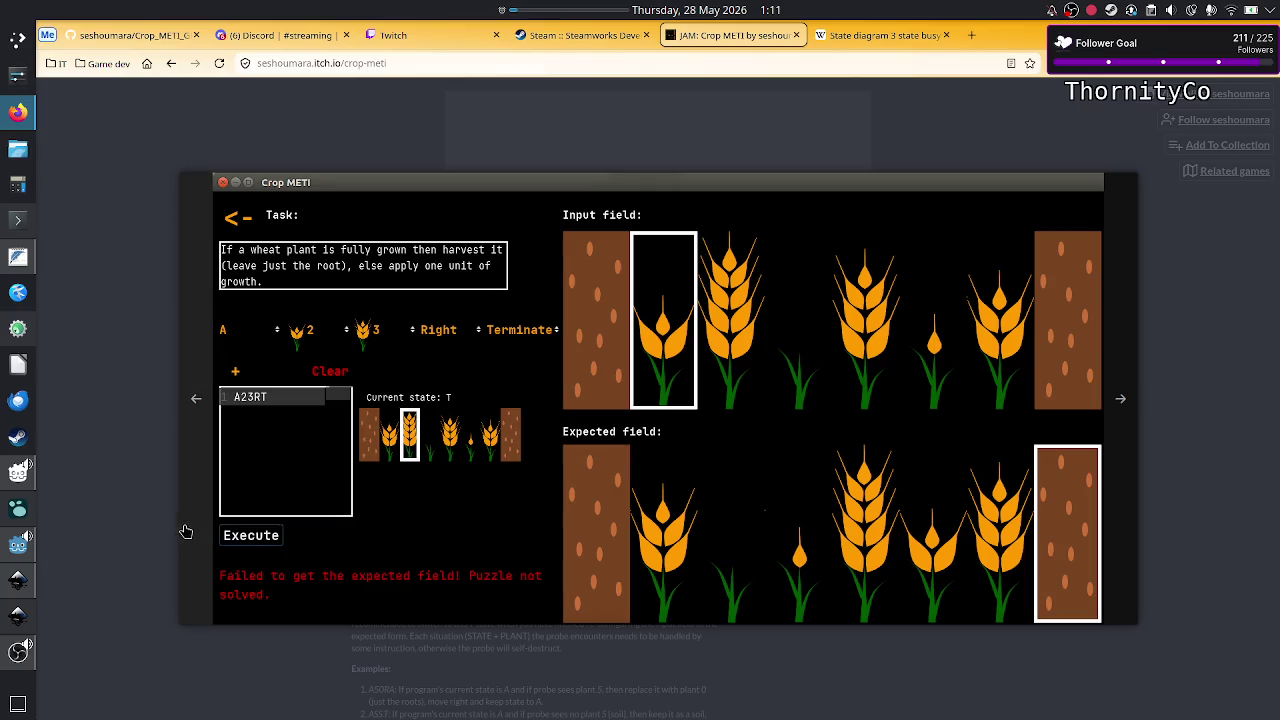
click(290, 38)
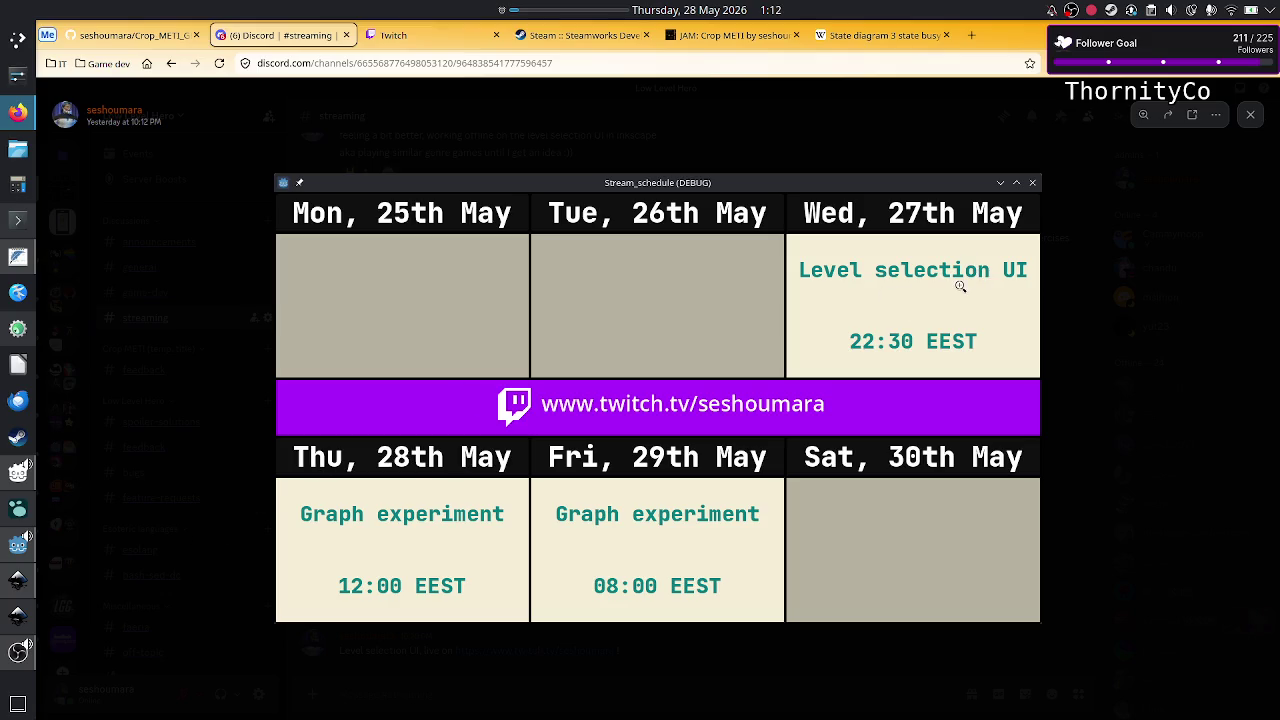
Step: Check the level_selection_UI.svg mockup in Inkscape, then open Firefox's busy beaver state diagram tab
click(17, 620)
click(18, 595)
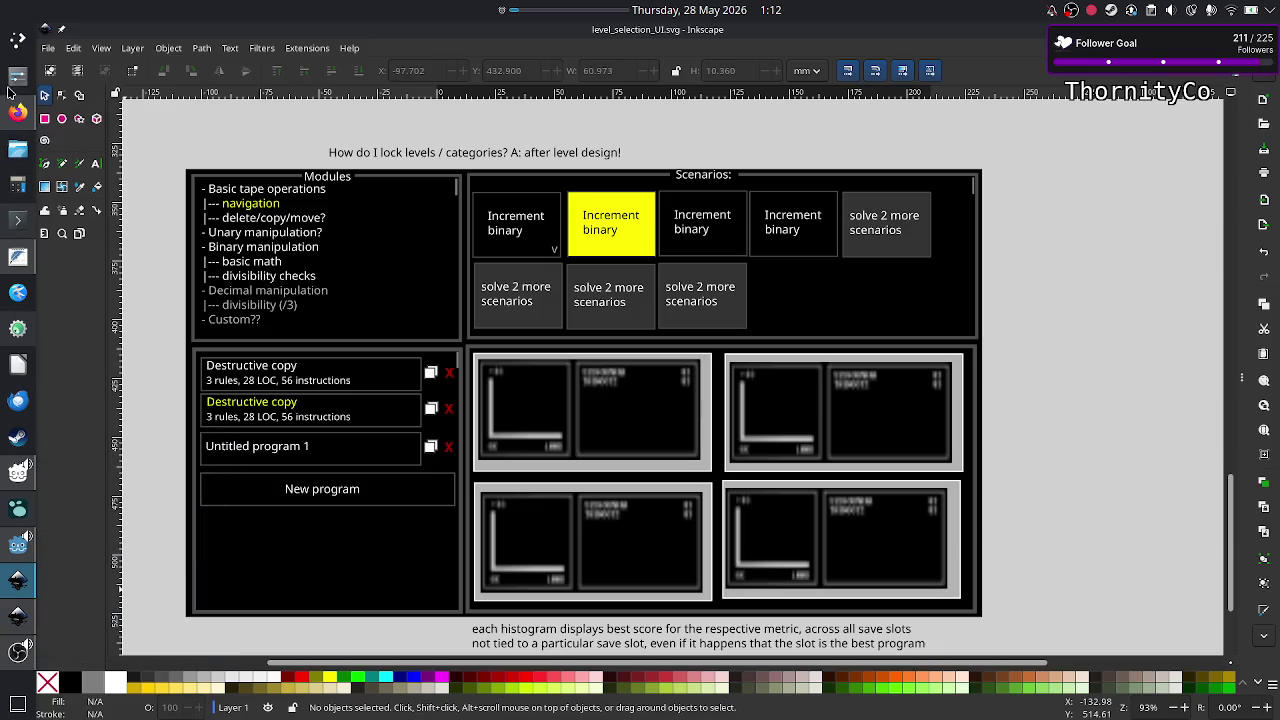
click(14, 112)
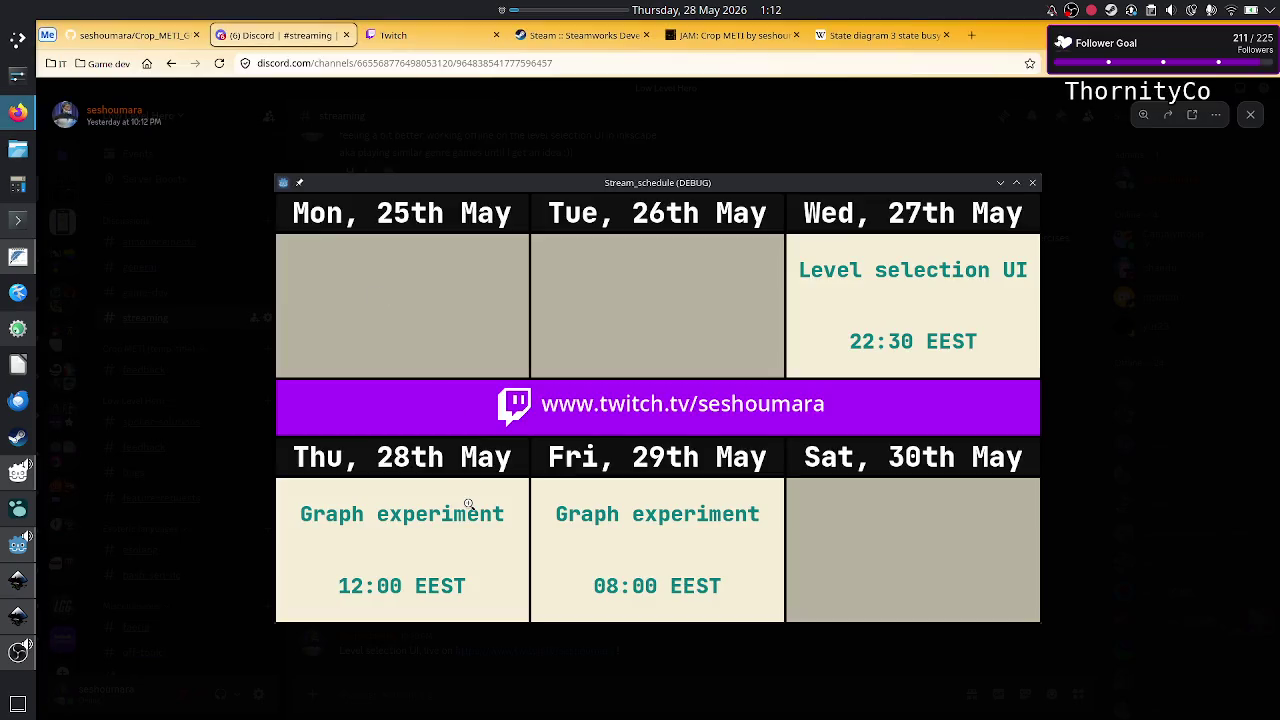
click(876, 40)
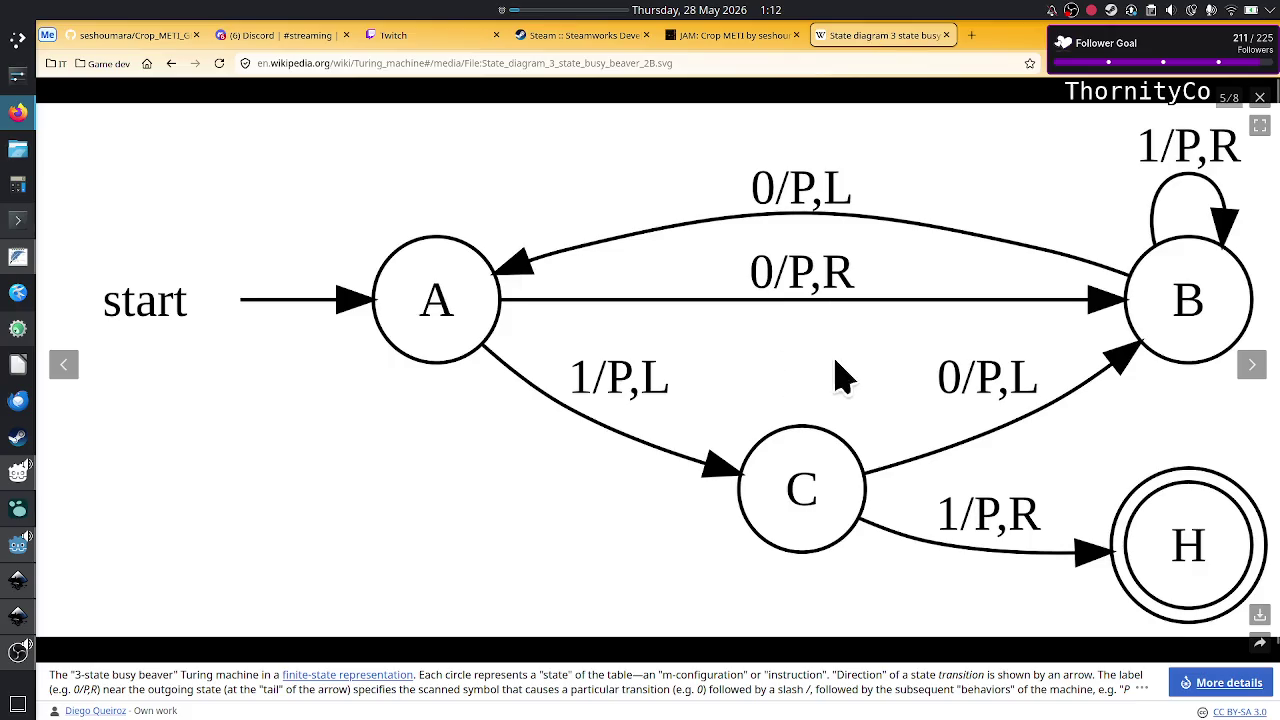
Step: Bring the level_UI_concepts.svg tape-machine mockup, showing Rule A, to the front in Inkscape
click(10, 621)
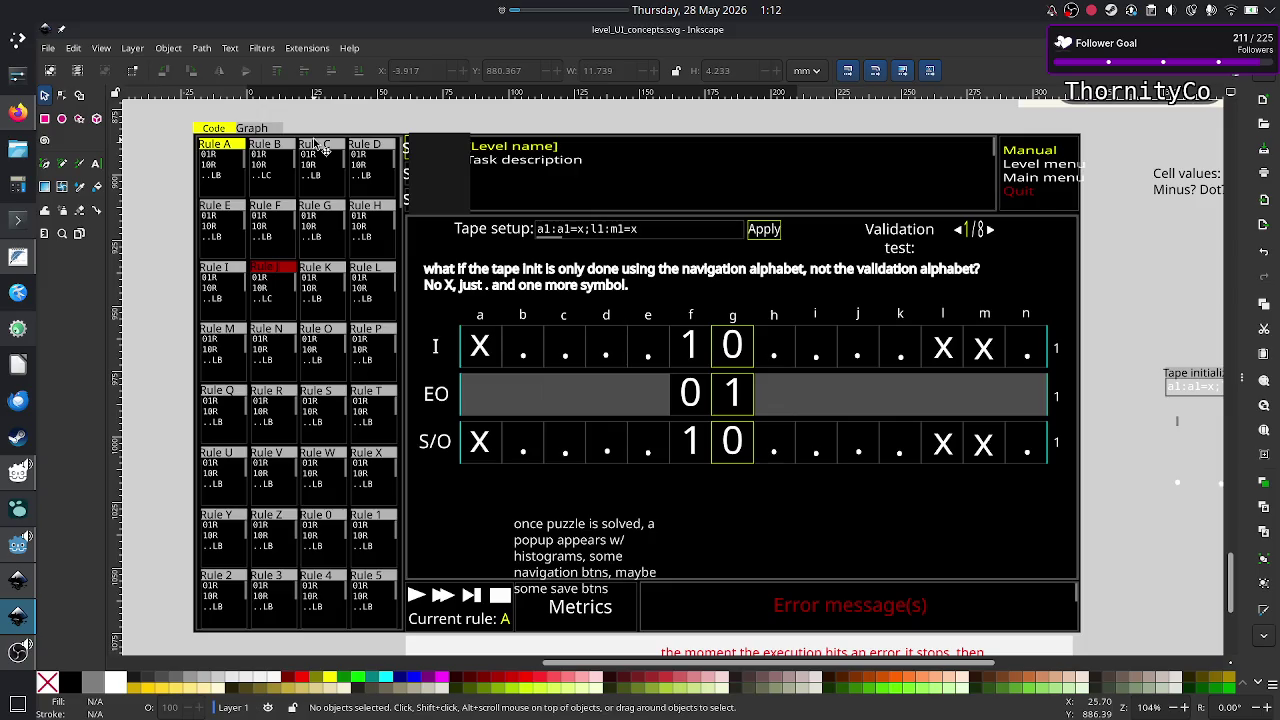
Step: Alt+Tab back to Firefox's 3-state busy beaver state diagram (image 5 of 8)
key(alt+Tab)
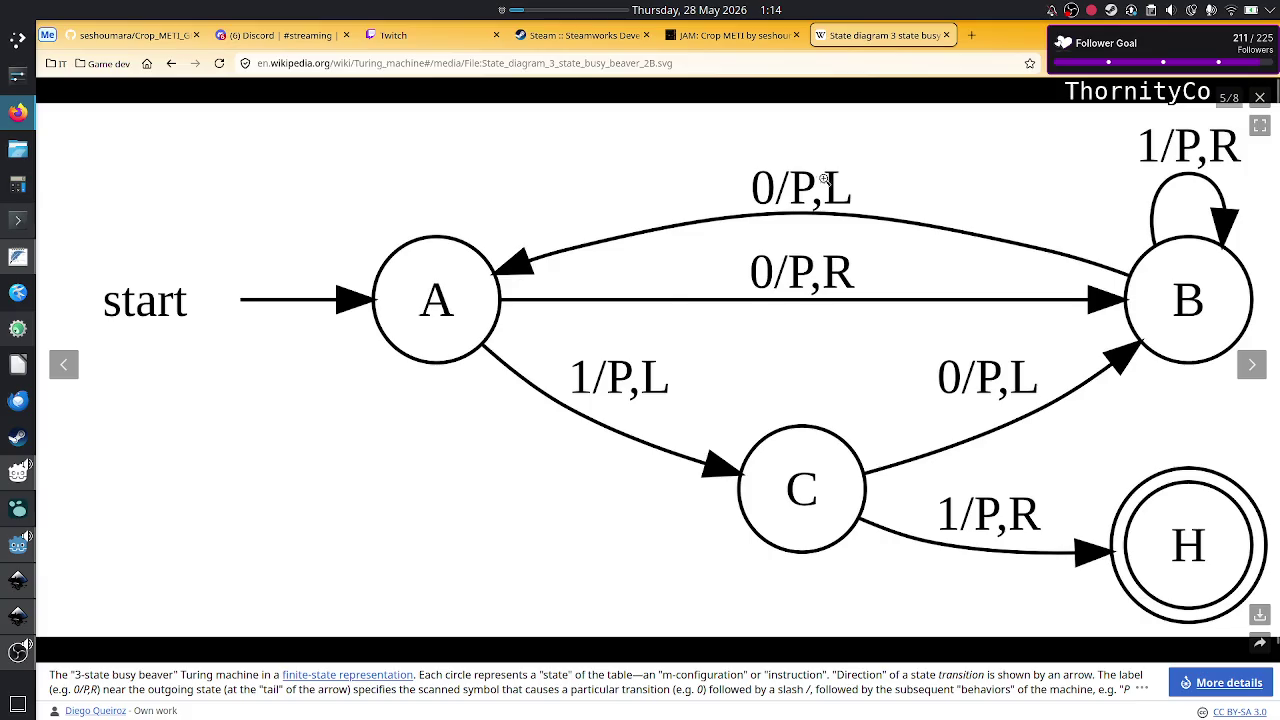
Step: Search DuckDuckGo for 'force-directed graph drawing' in a new tab
click(970, 35)
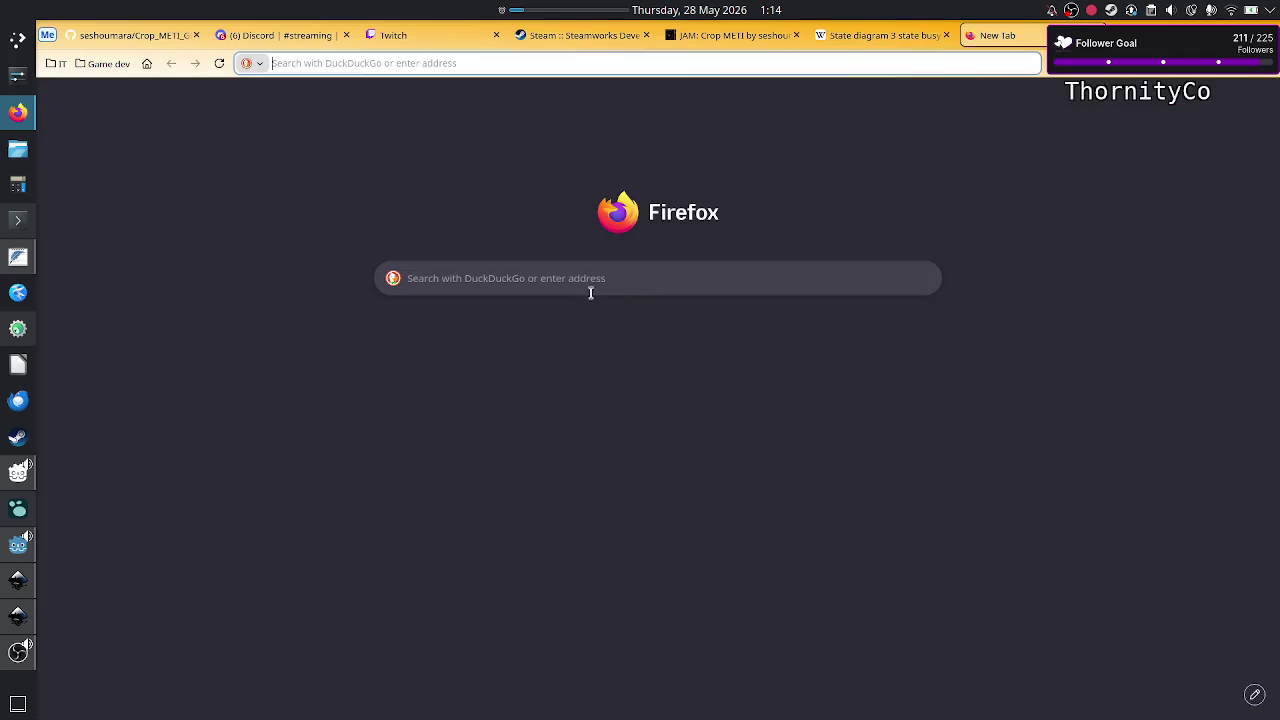
click(596, 280)
text(forc)
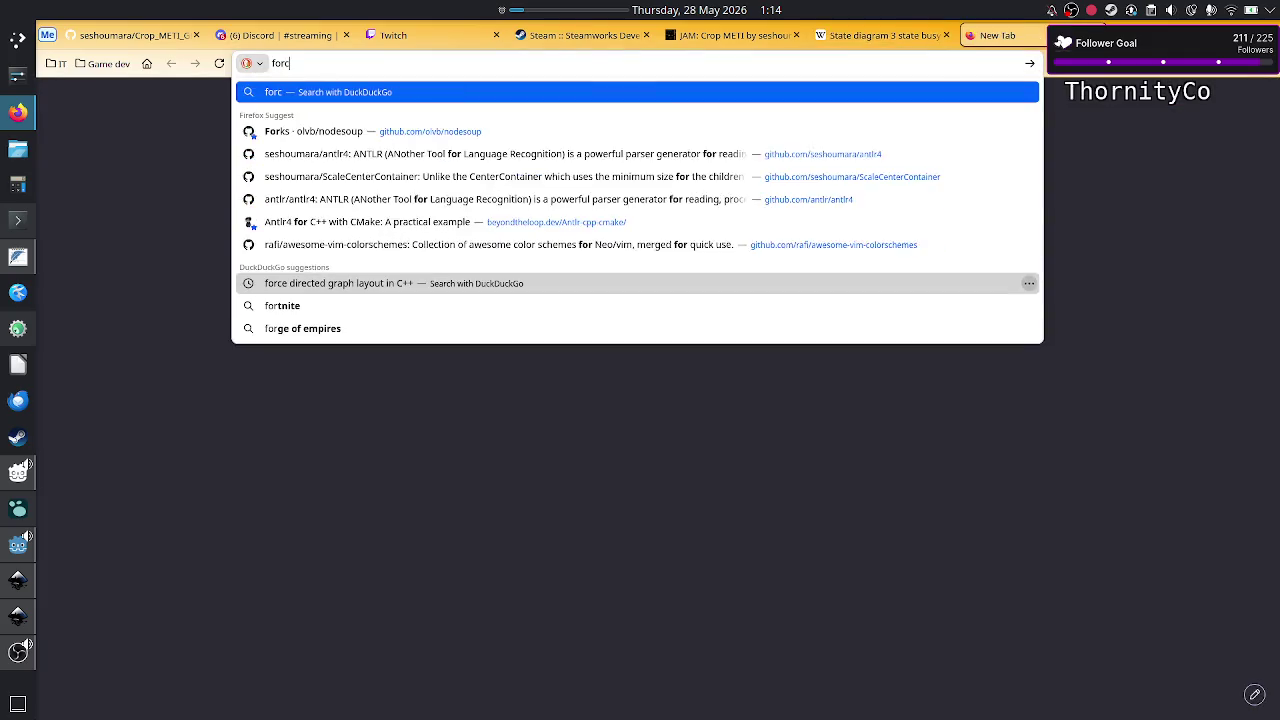
text(e-dir)
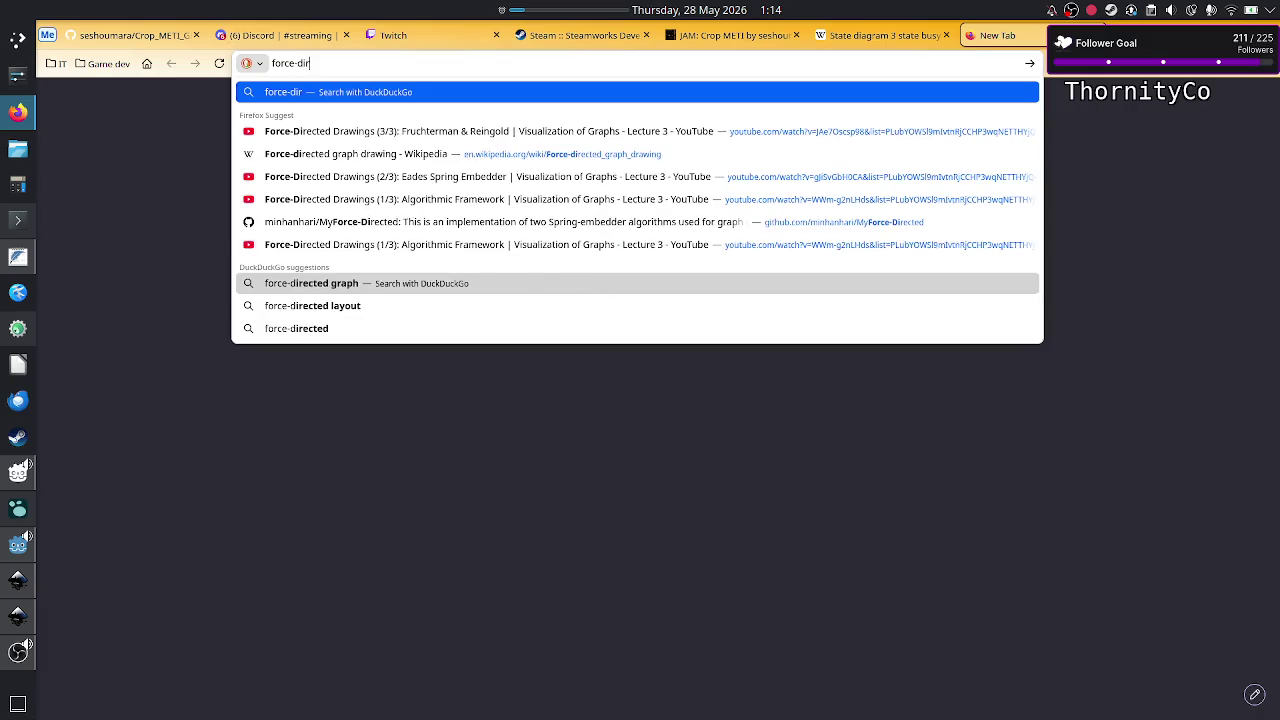
text(ect)
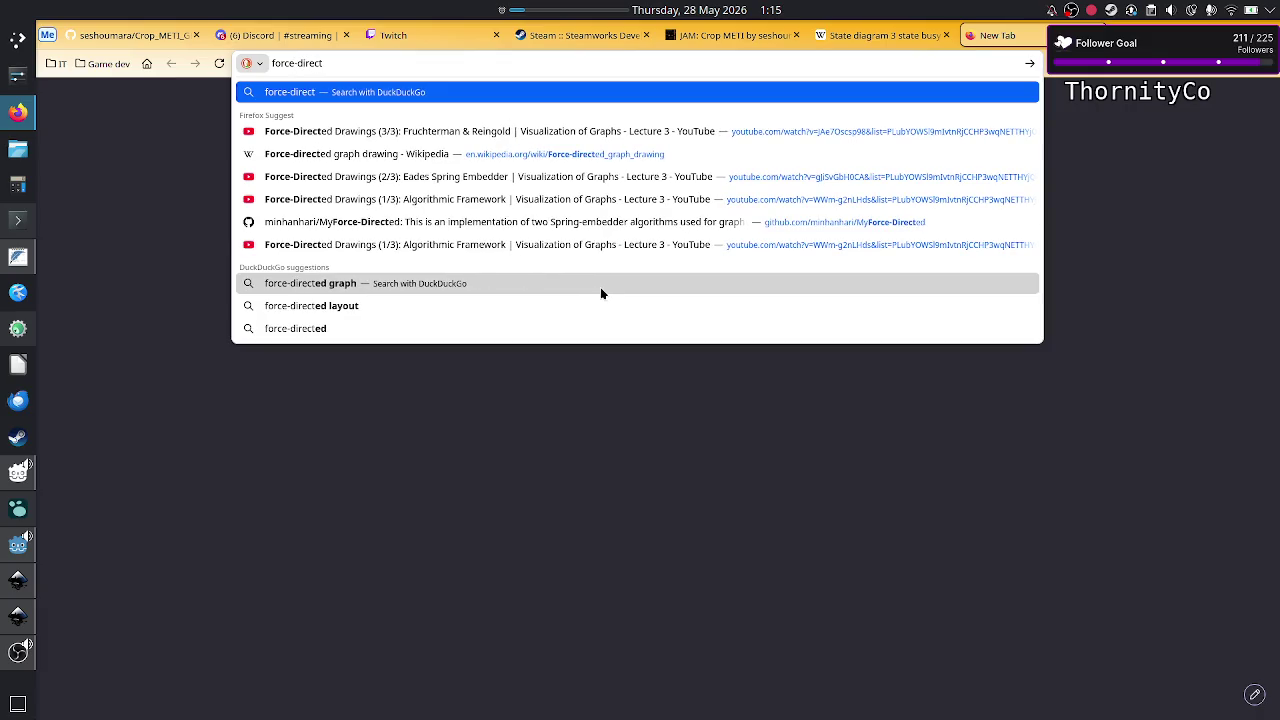
text(ed d)
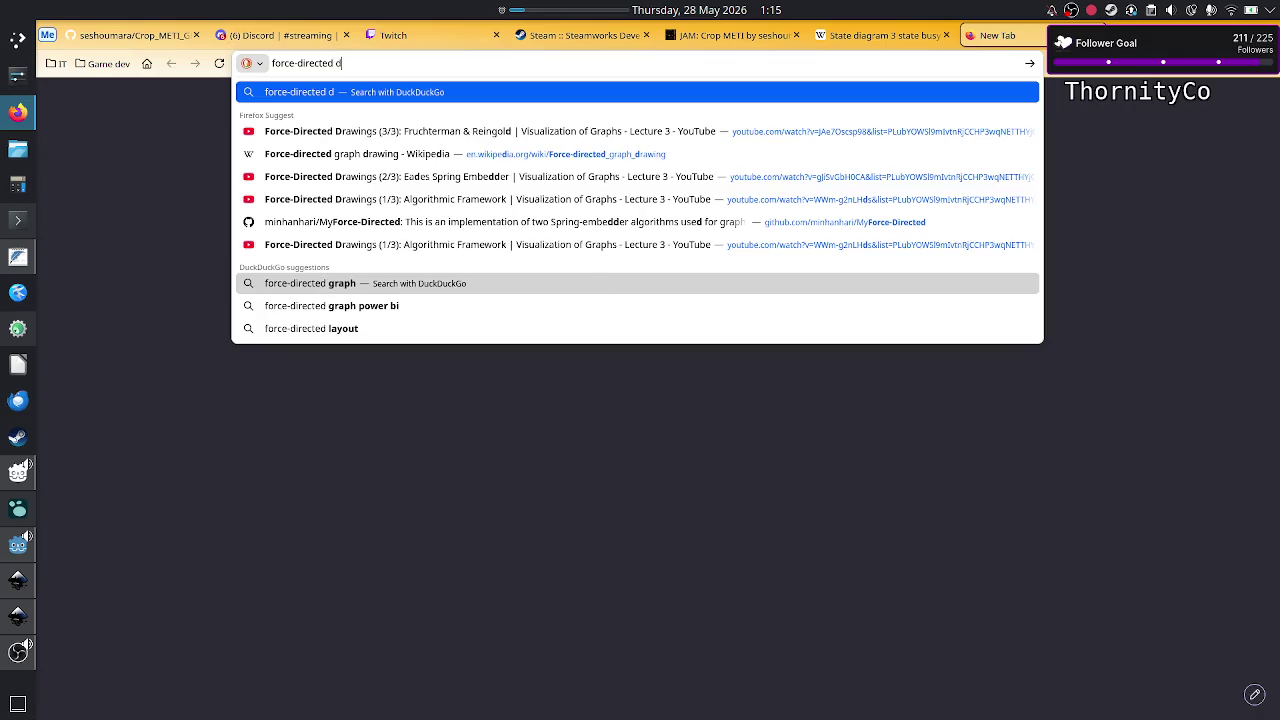
key(BackSpace)
text(graph)
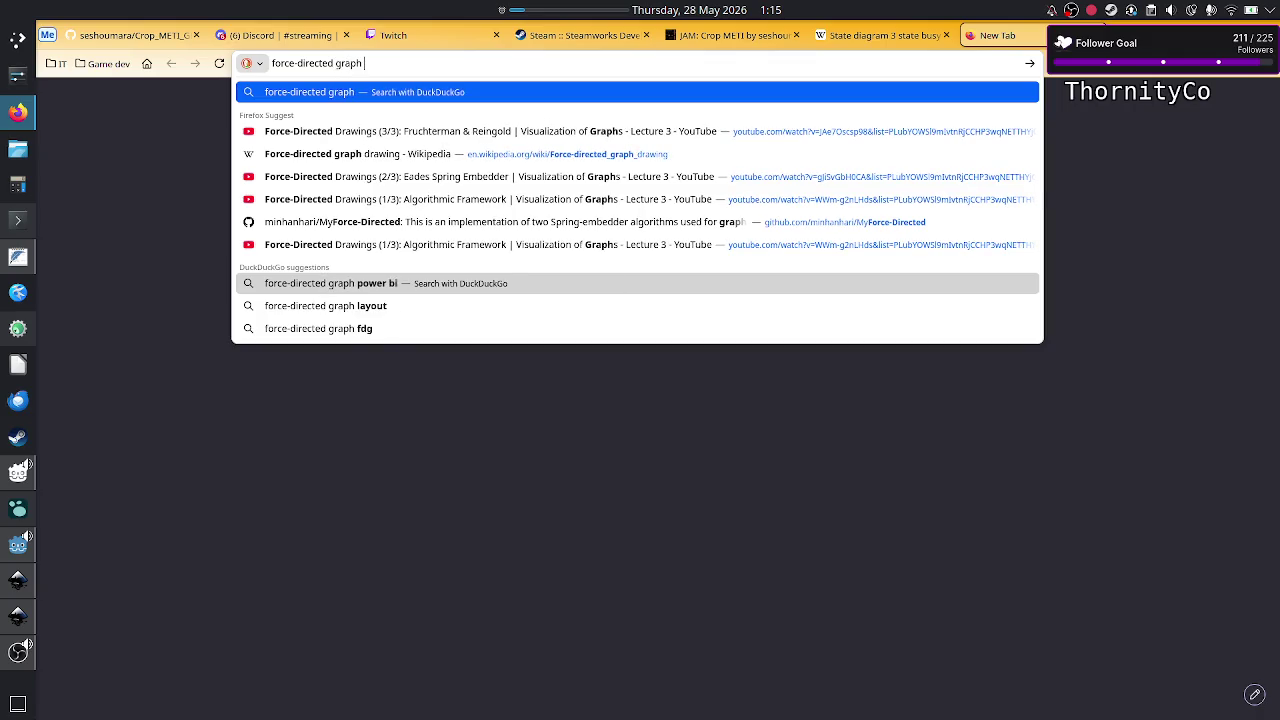
text( drawing)
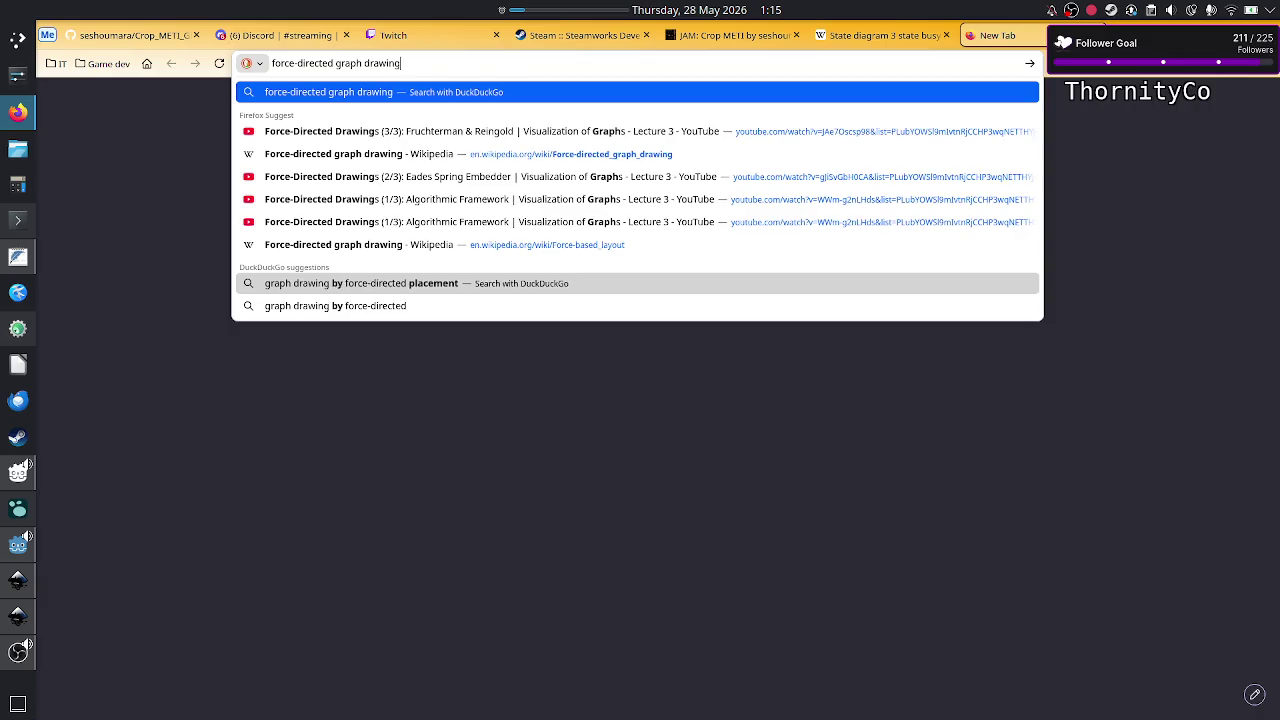
key(Return)
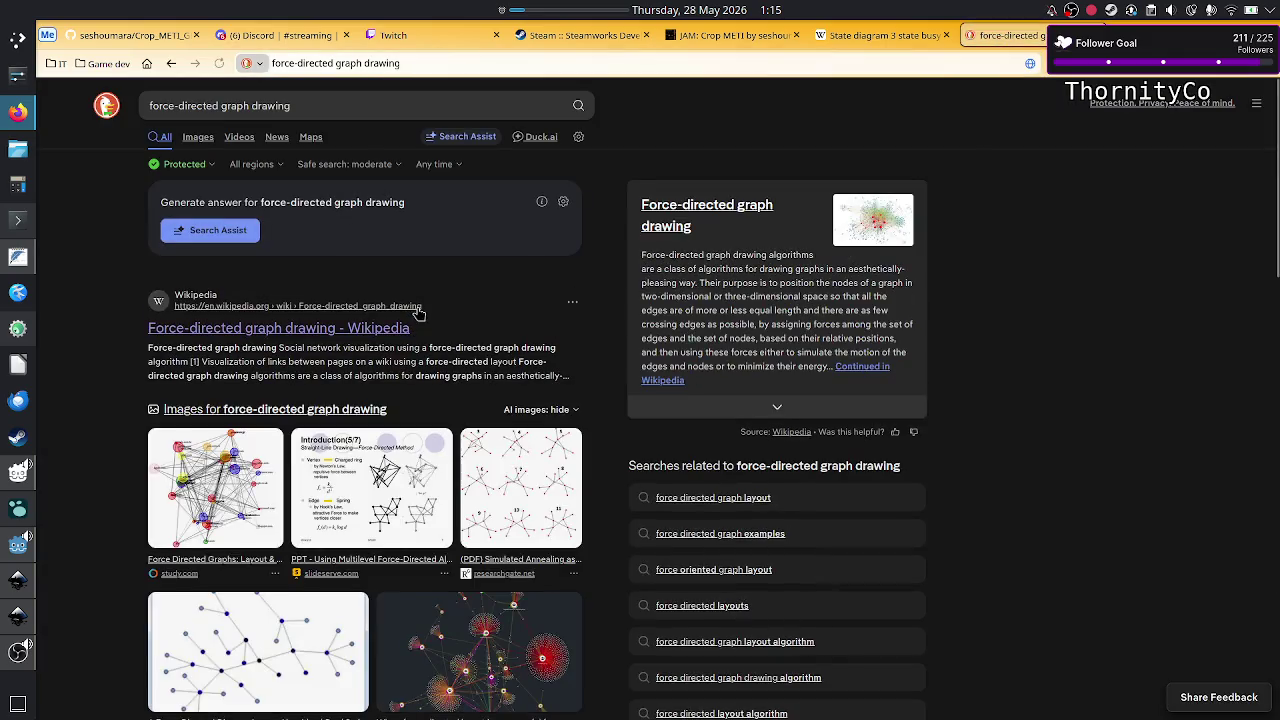
Step: Open the Wikipedia force-directed graph drawing result and scroll down through its sections
click(331, 329)
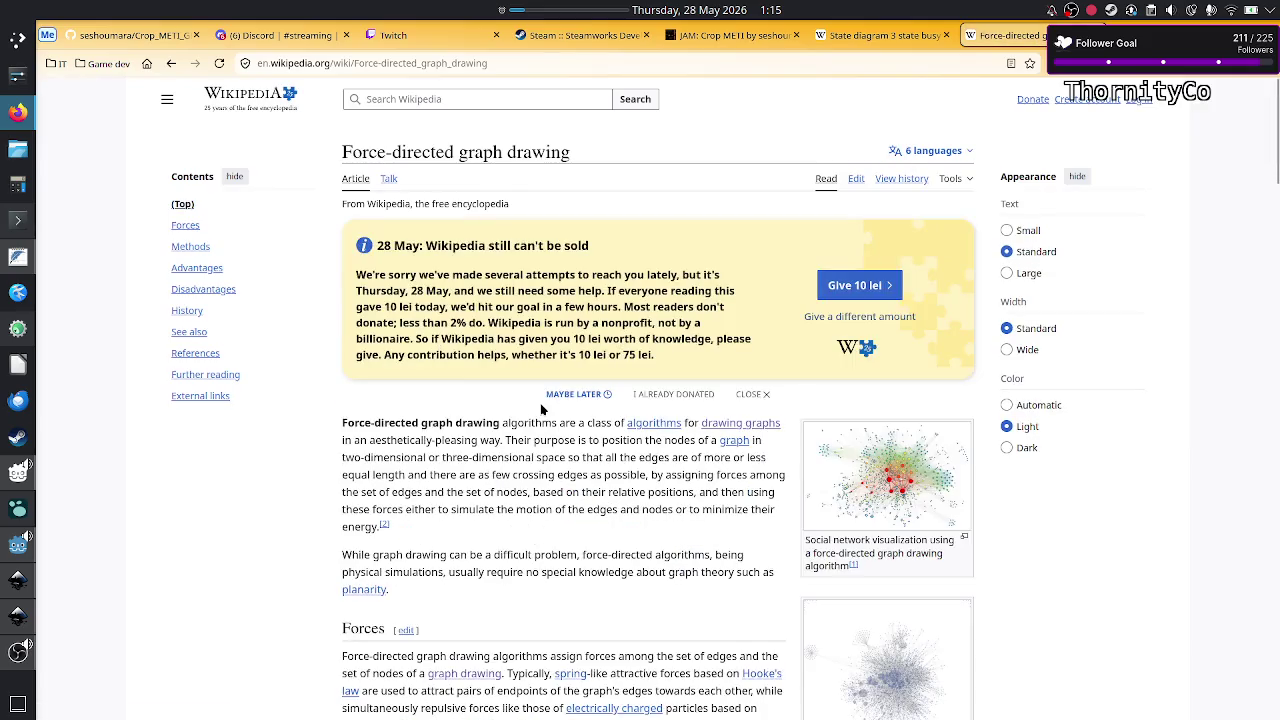
scroll(573, 509, down, 3)
scroll(573, 509, down, 3)
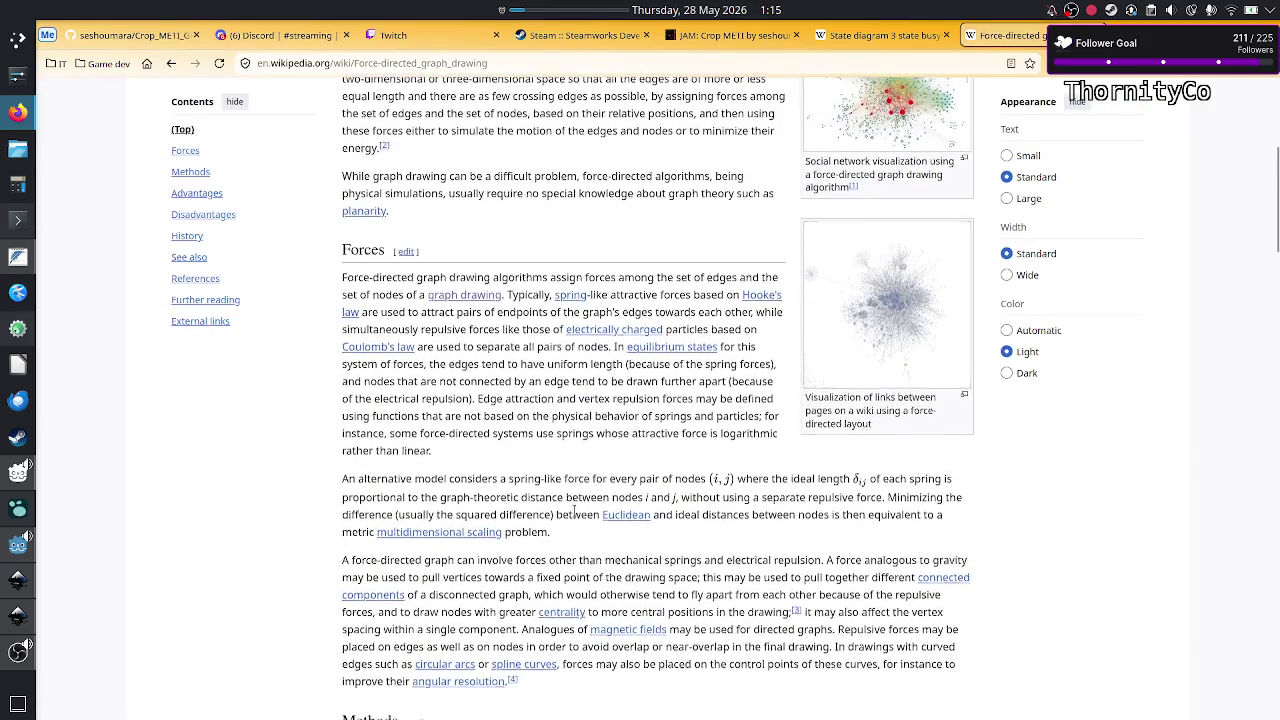
scroll(573, 509, down, 2)
scroll(573, 509, down, 4)
scroll(573, 509, down, 4)
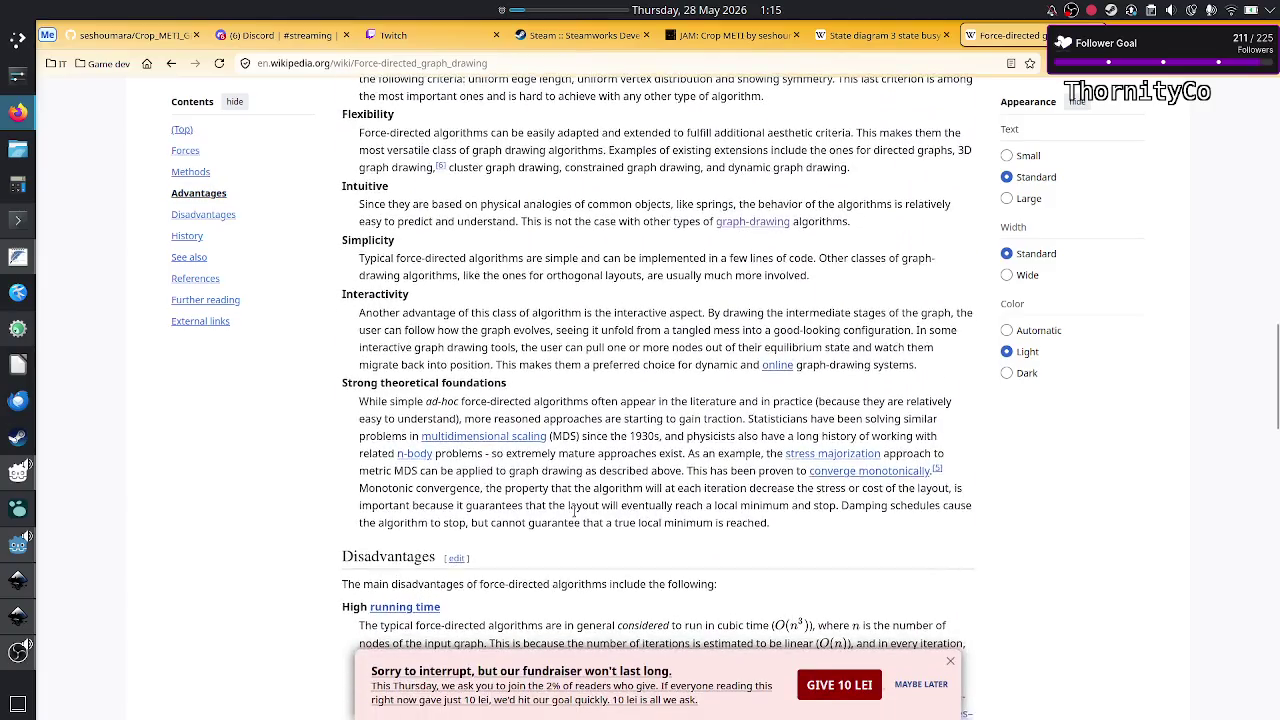
scroll(573, 509, down, 4)
scroll(573, 509, down, 2)
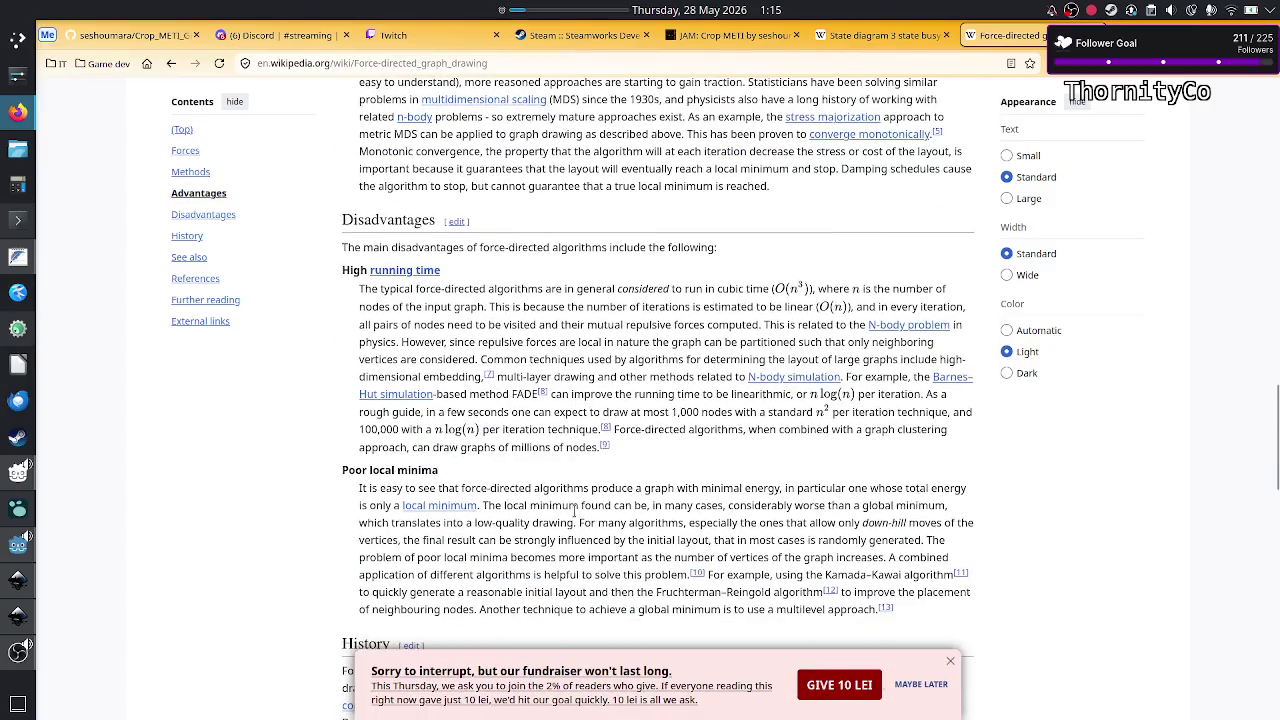
scroll(657, 500, down, 4)
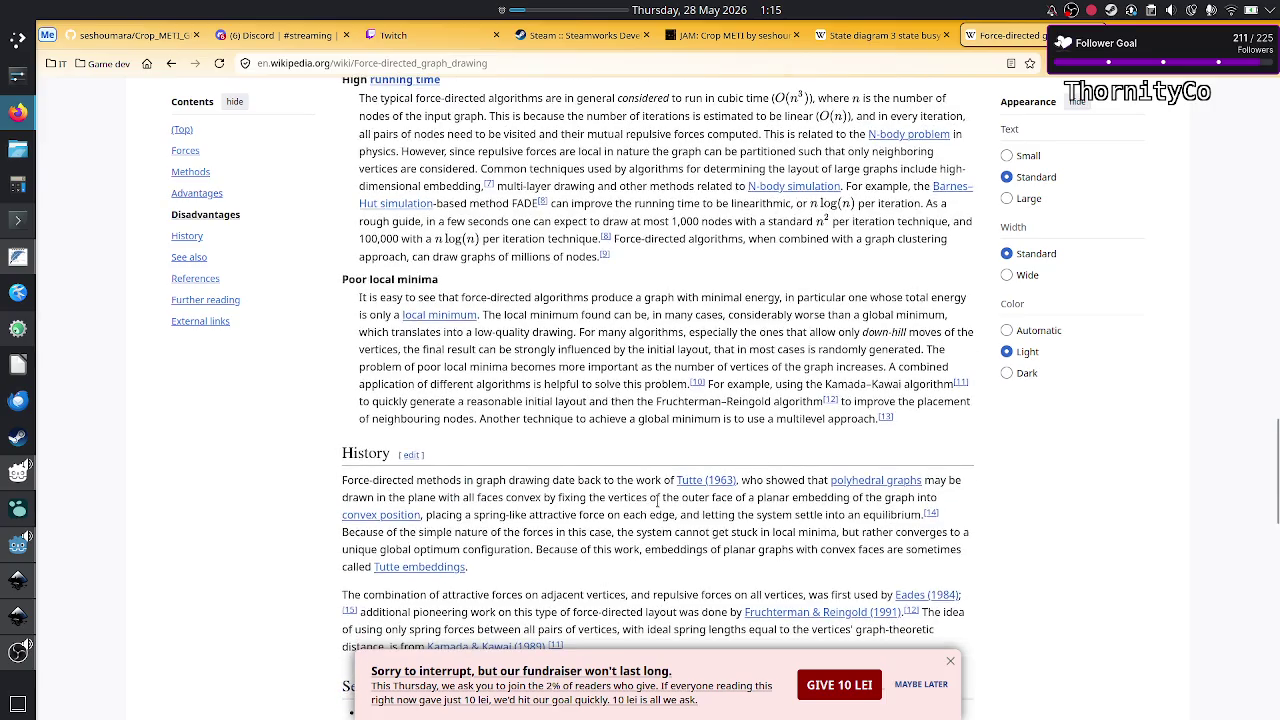
scroll(657, 500, down, 3)
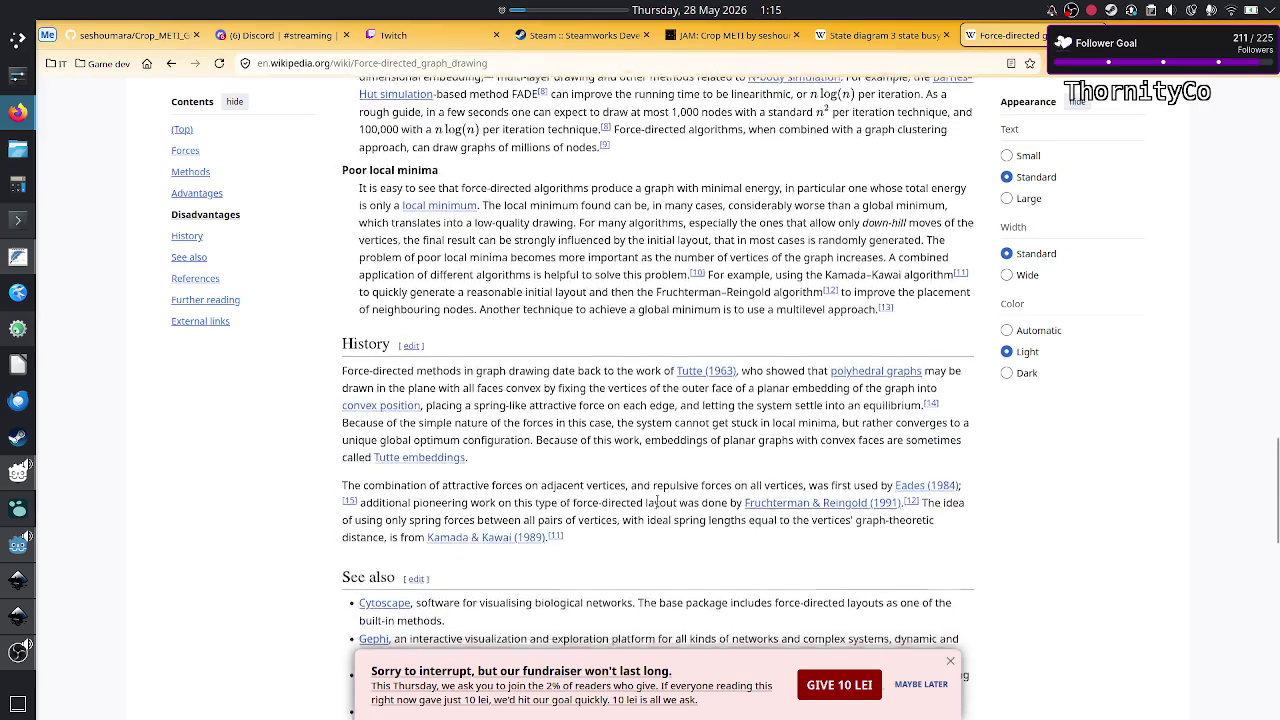
scroll(658, 506, down, 4)
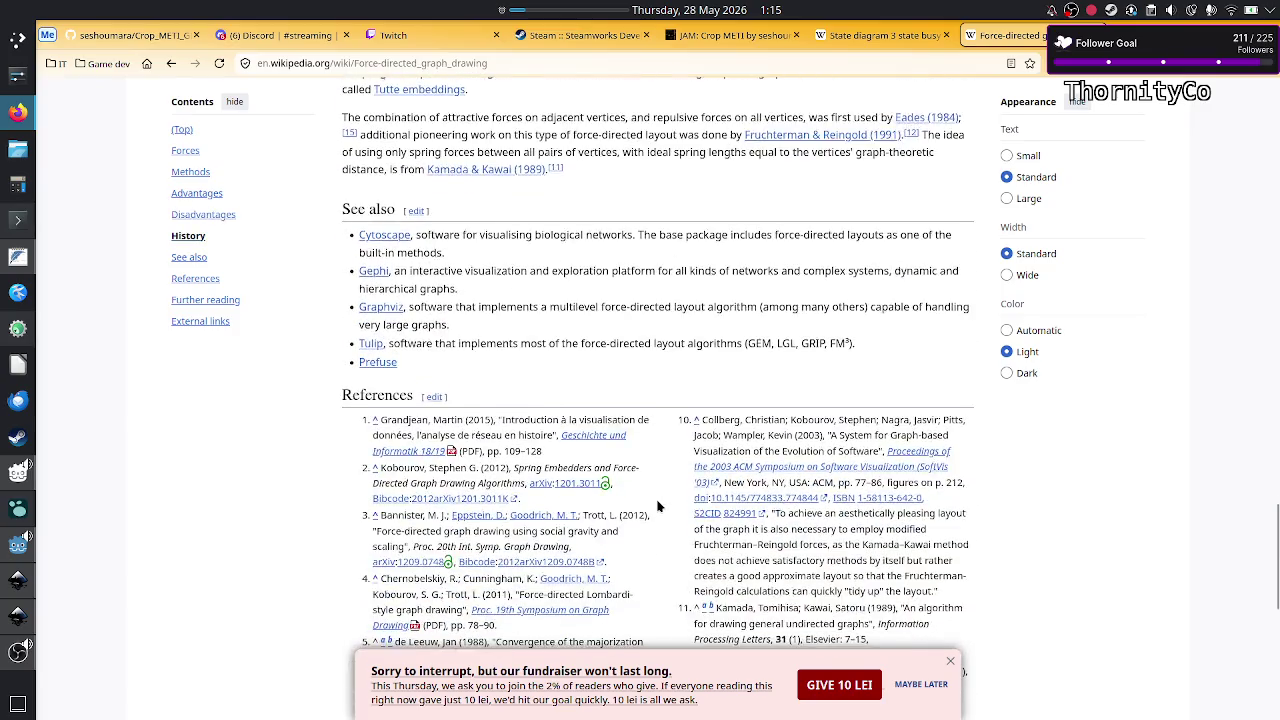
Step: Scroll back up to reread the article's introduction and Forces section
scroll(658, 506, up, 5)
scroll(658, 506, up, 3)
scroll(658, 506, up, 3)
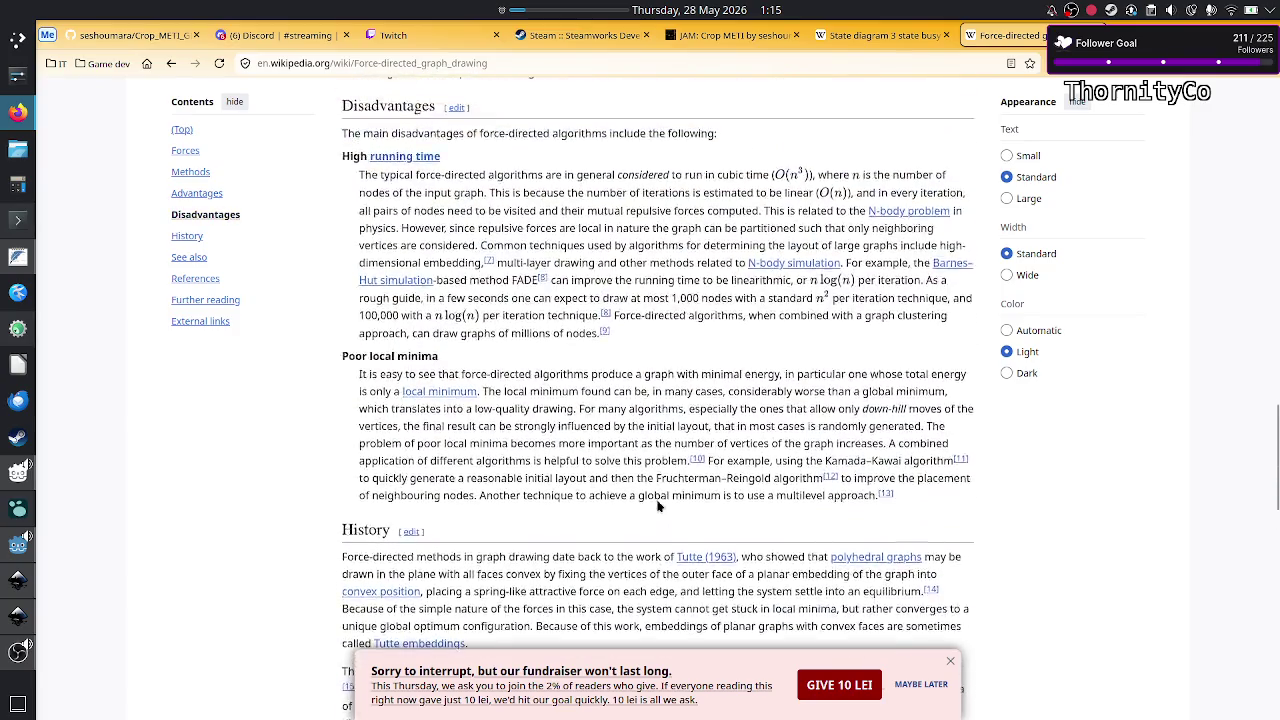
scroll(657, 500, up, 9)
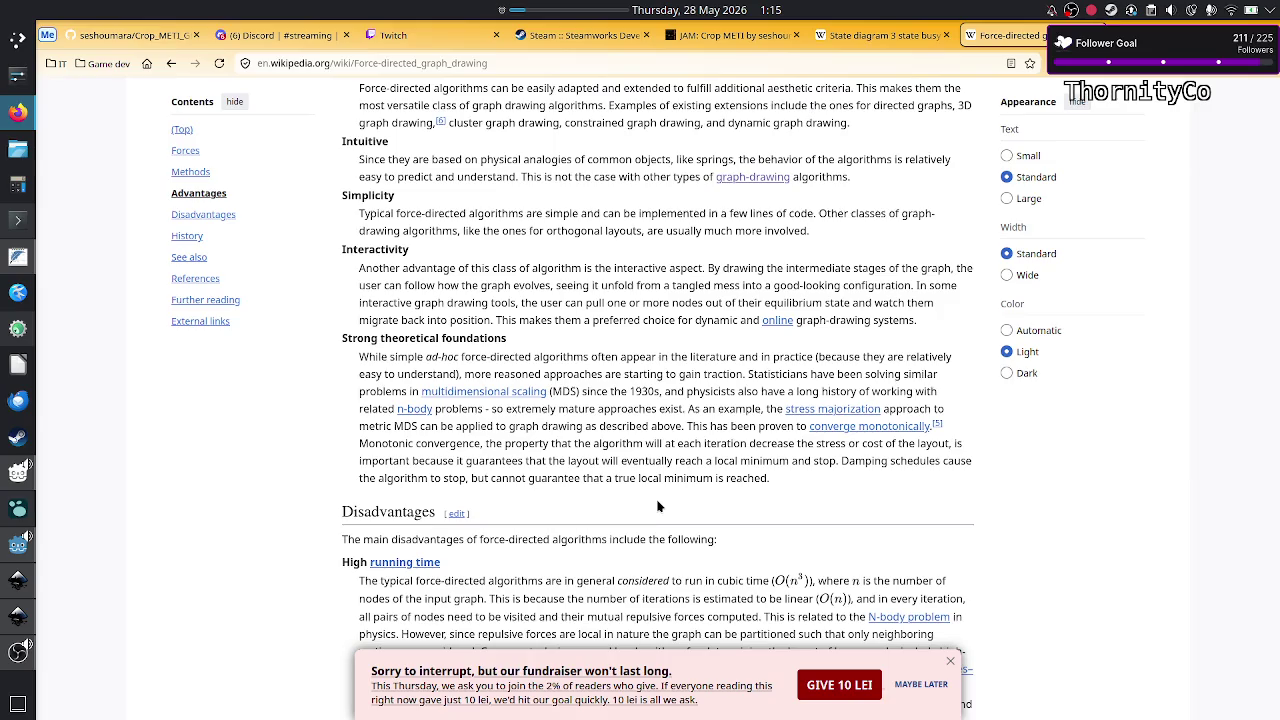
scroll(658, 506, up, 1)
scroll(658, 504, up, 3)
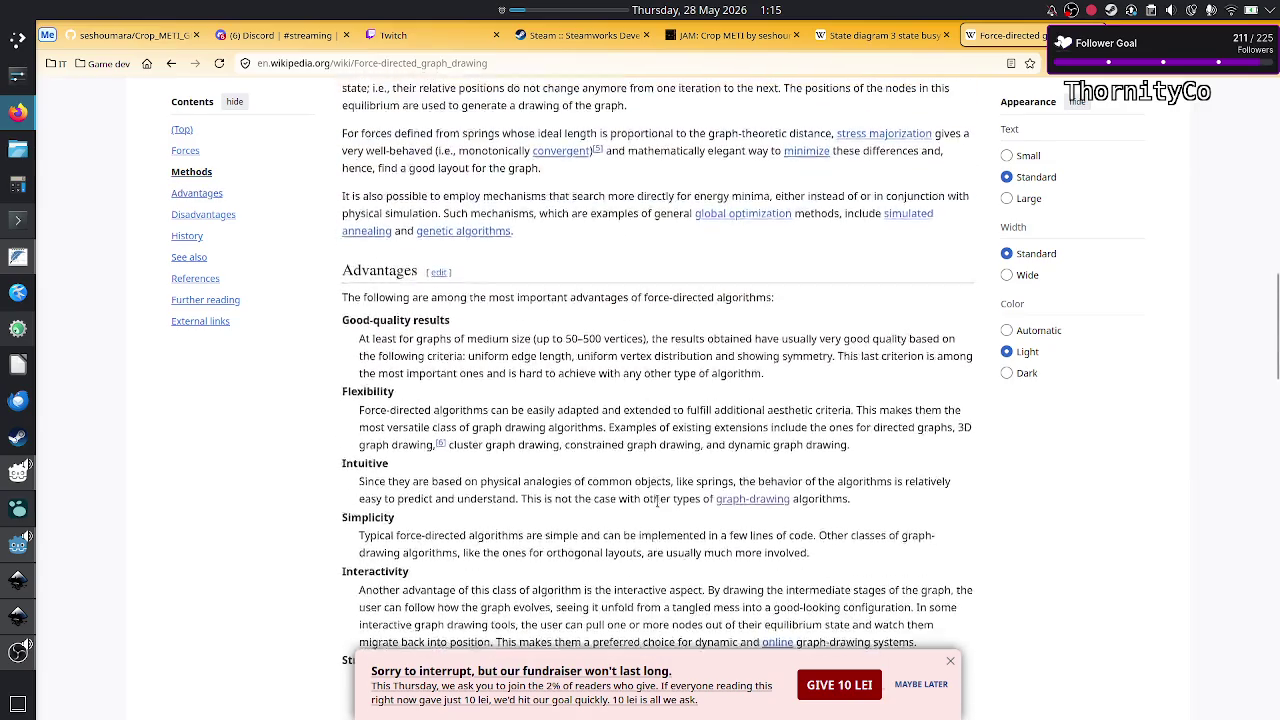
scroll(657, 500, up, 2)
scroll(657, 500, up, 1)
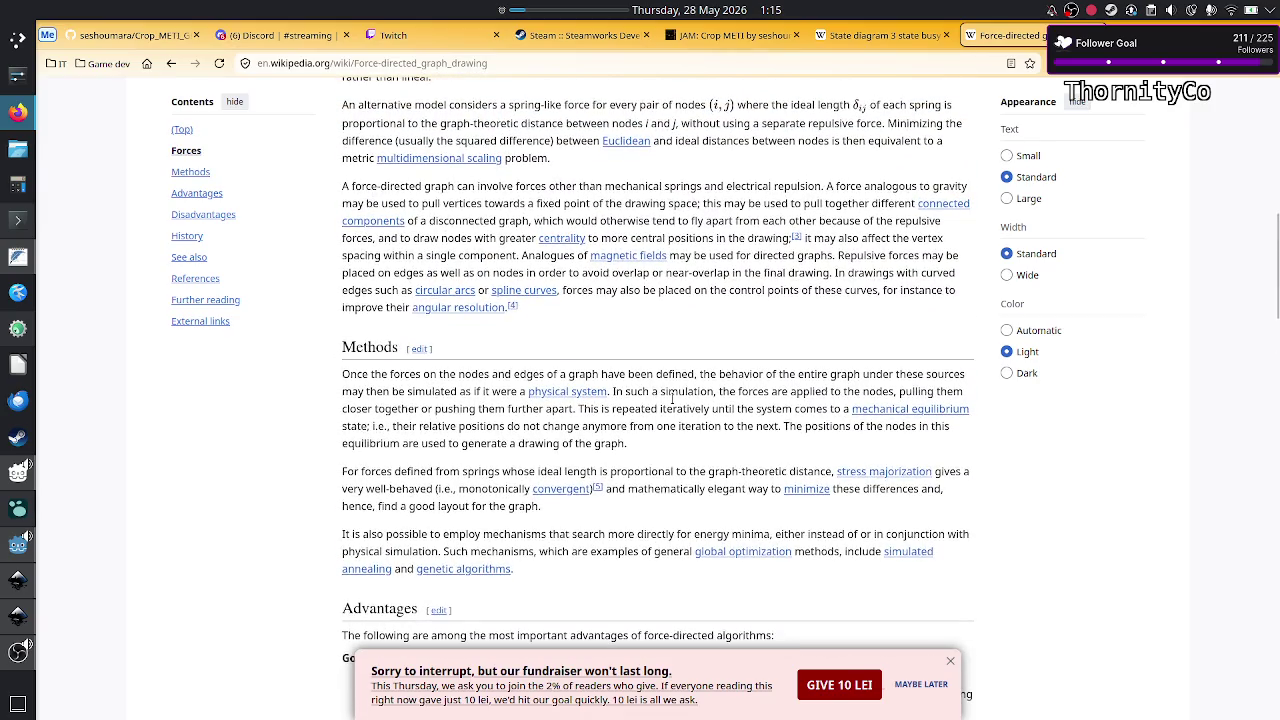
scroll(672, 398, up, 1)
scroll(672, 400, up, 2)
scroll(673, 403, up, 2)
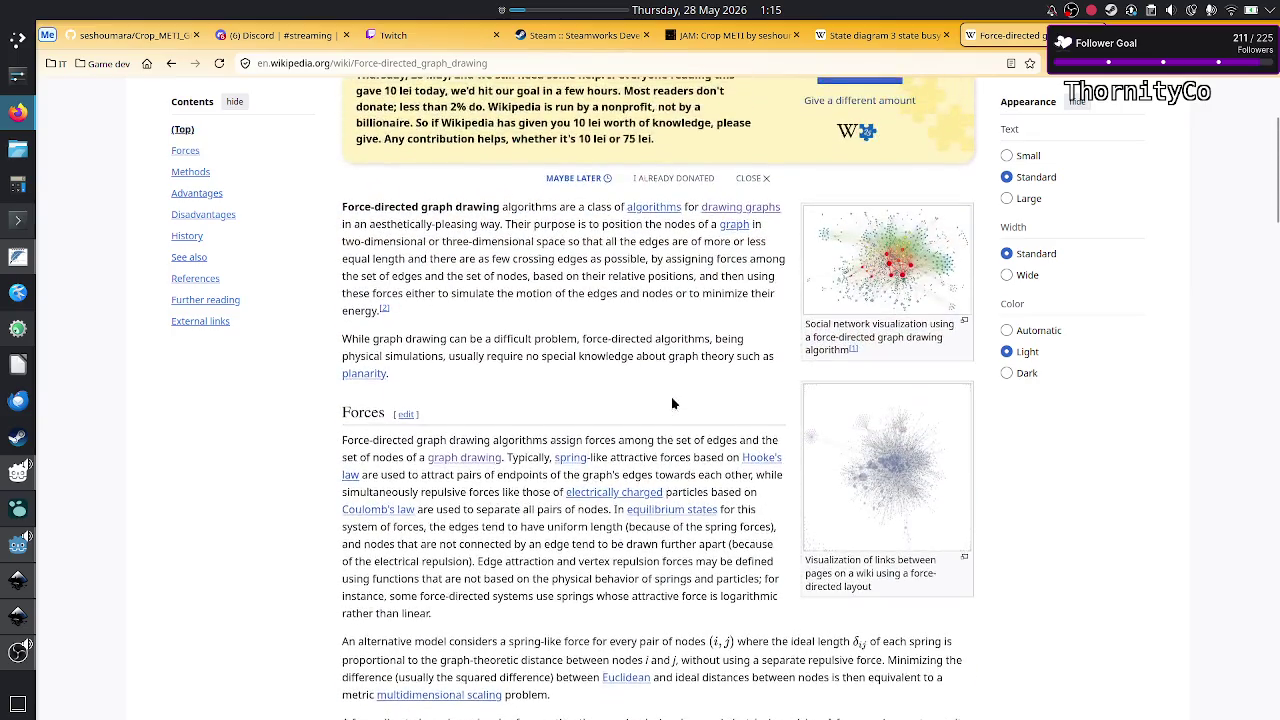
scroll(672, 403, up, 2)
scroll(672, 404, down, 2)
scroll(672, 403, down, 3)
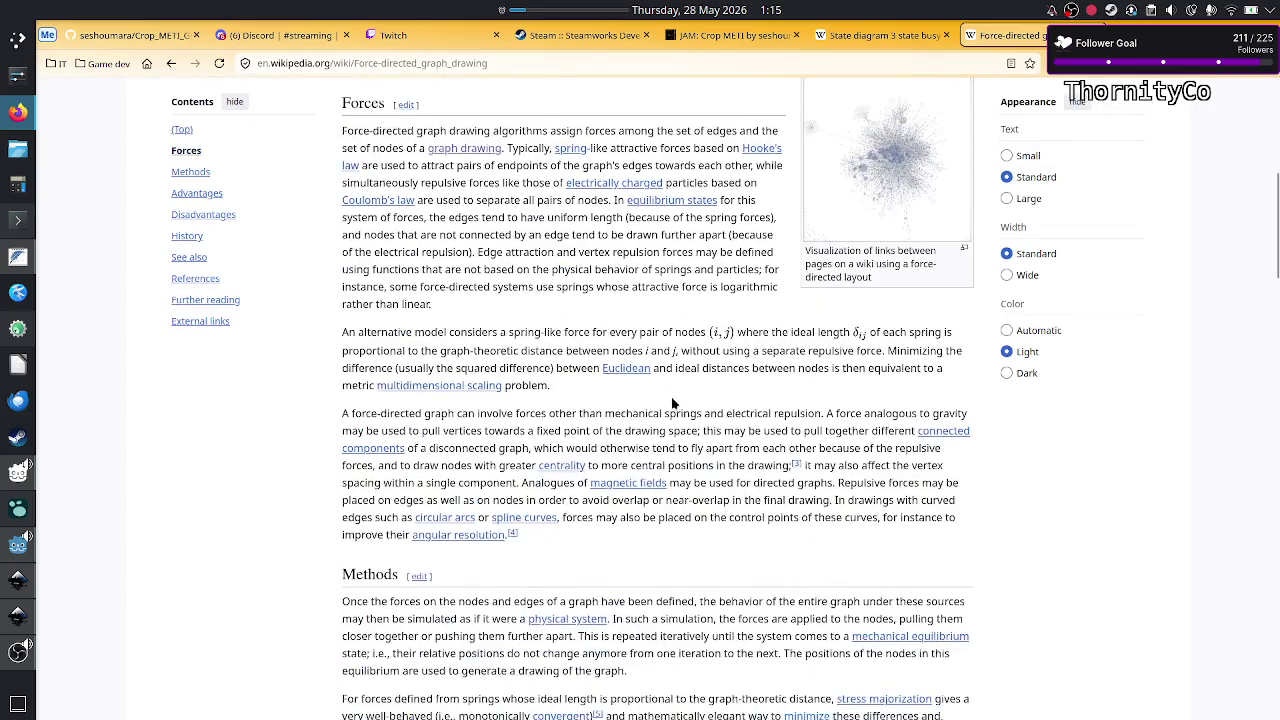
scroll(672, 403, down, 3)
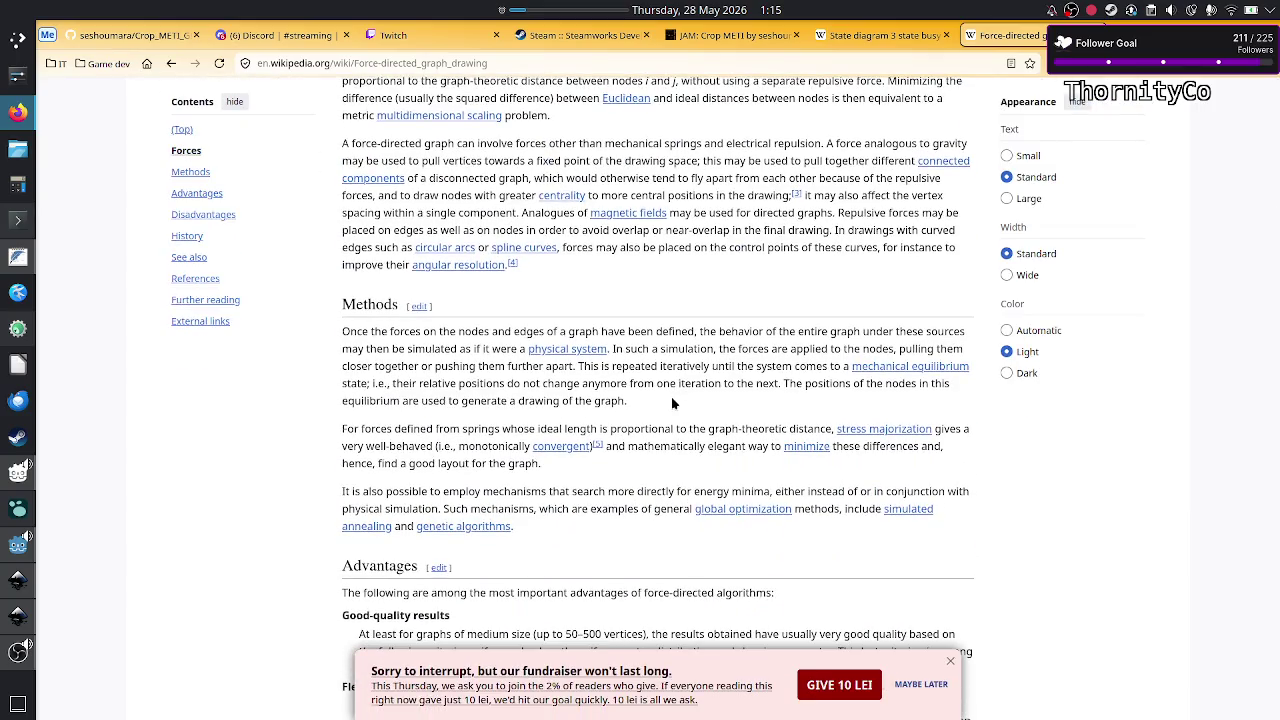
scroll(671, 396, up, 10)
scroll(672, 403, down, 2)
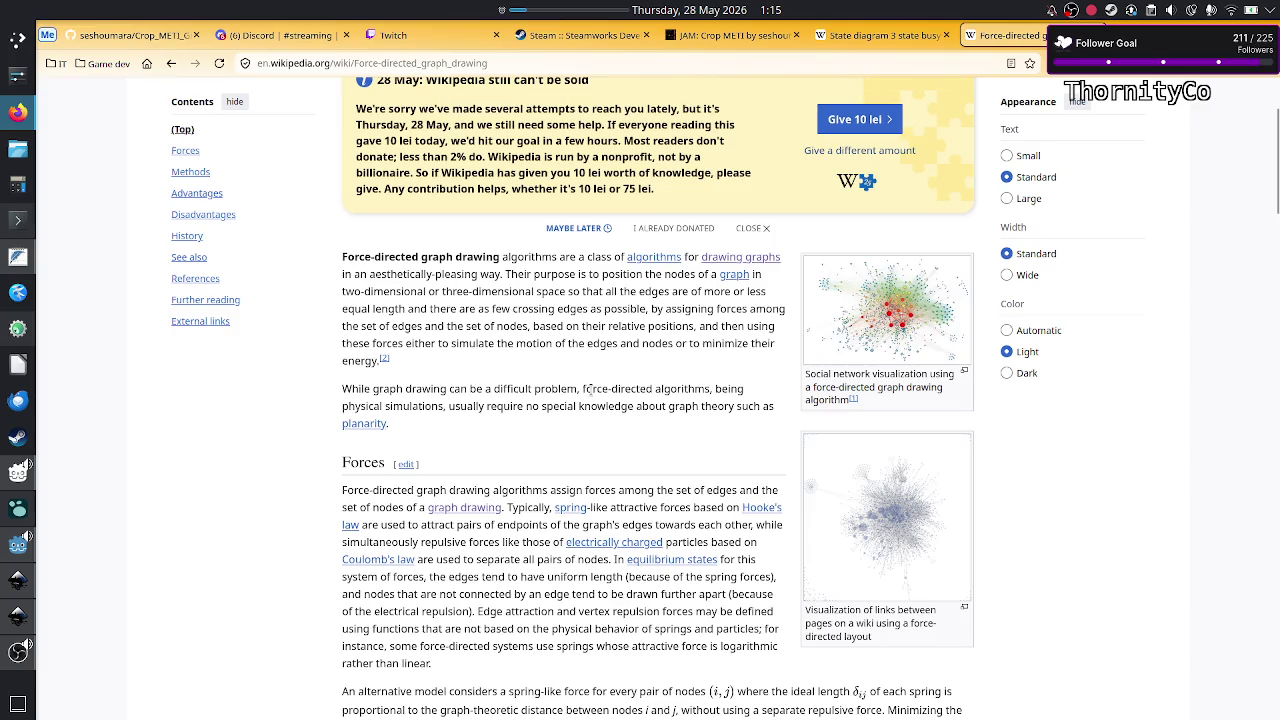
drag(521, 408, 585, 408)
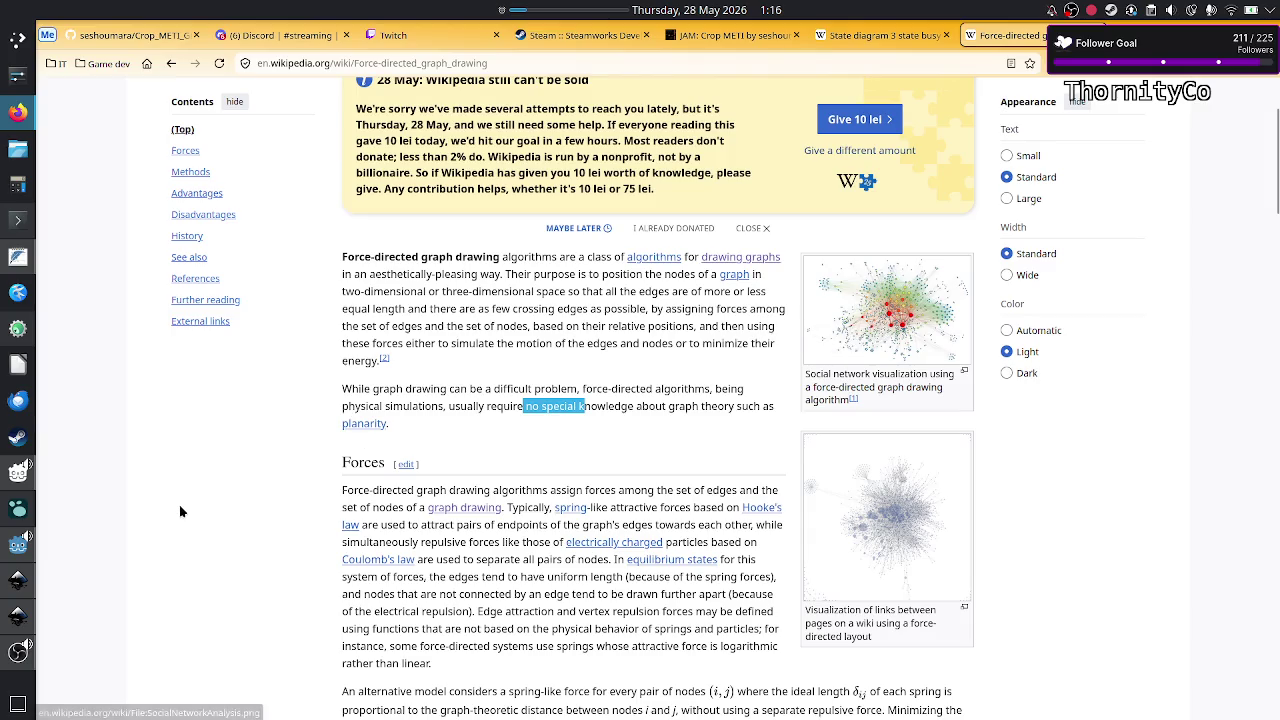
click(32, 330)
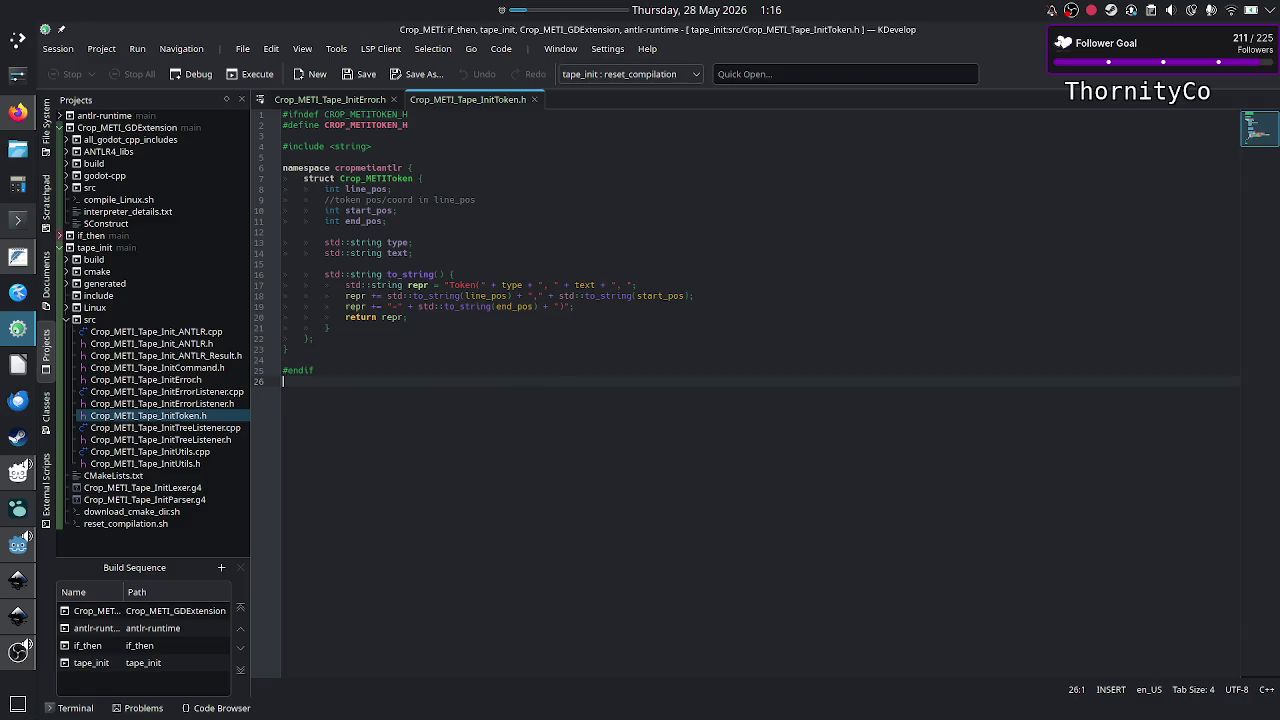
key(alt+Tab)
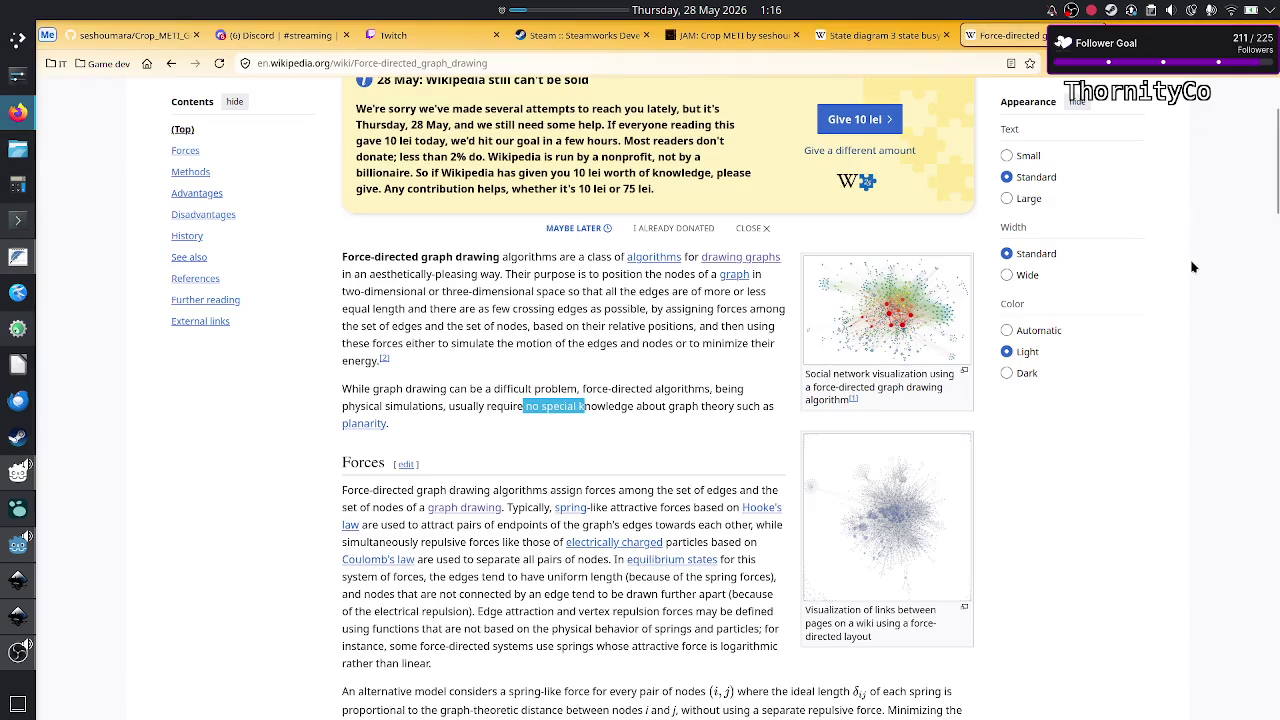
click(1229, 333)
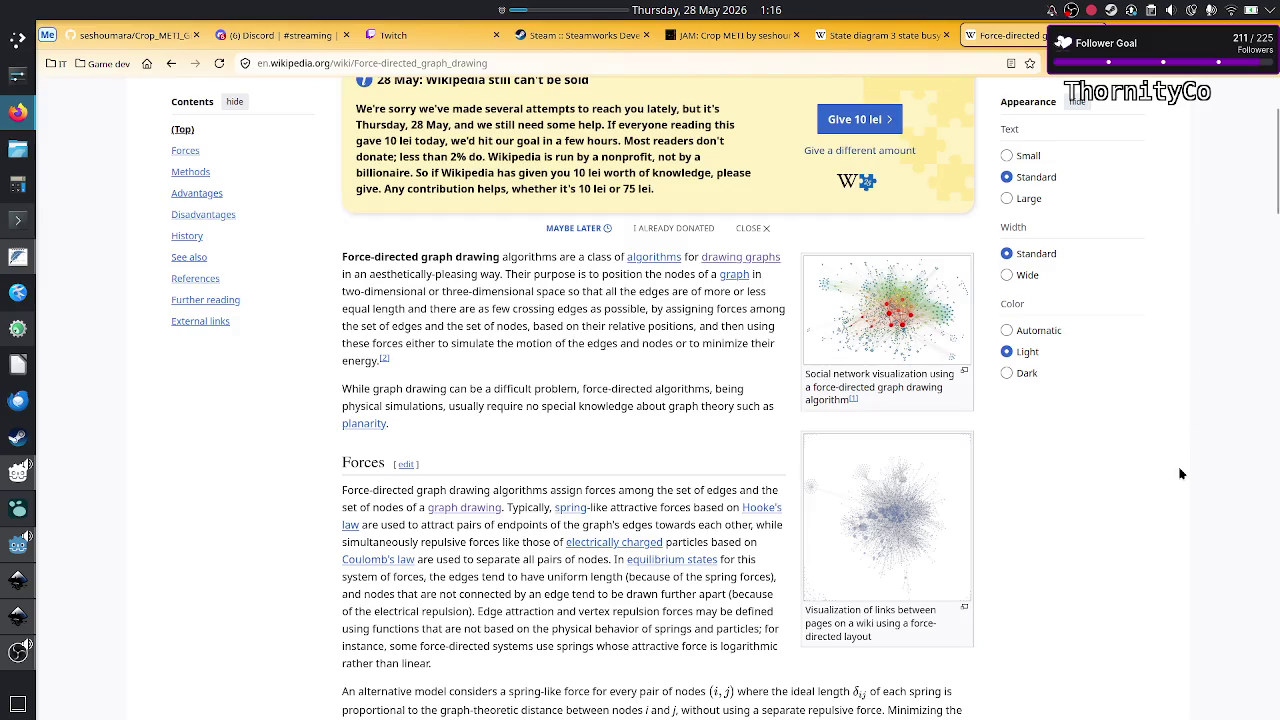
drag(673, 489, 709, 541)
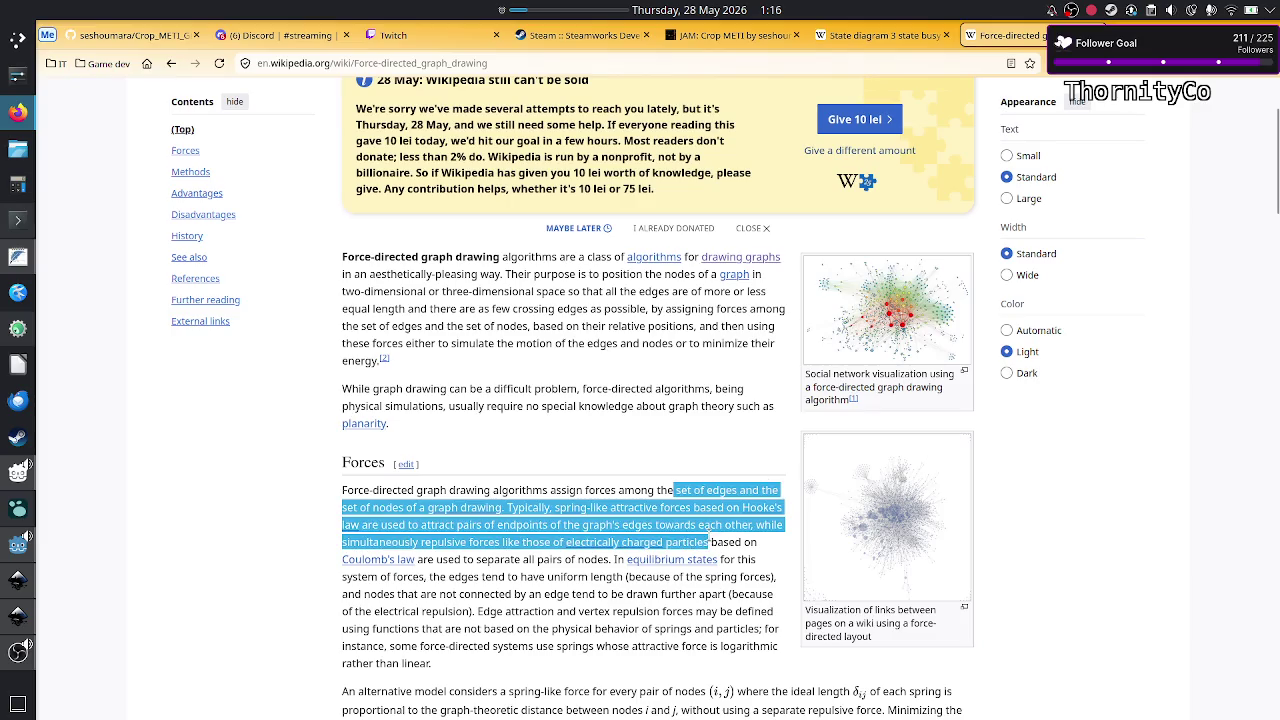
click(708, 535)
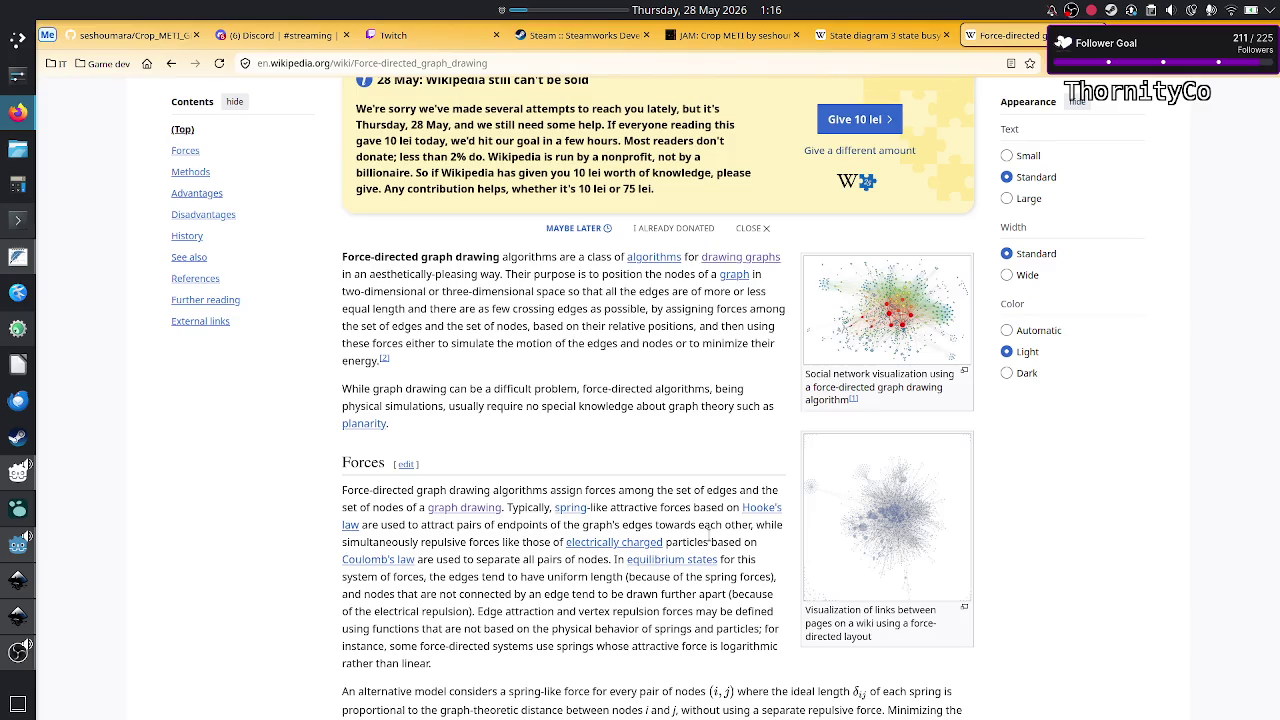
drag(709, 538, 703, 490)
click(704, 491)
click(877, 38)
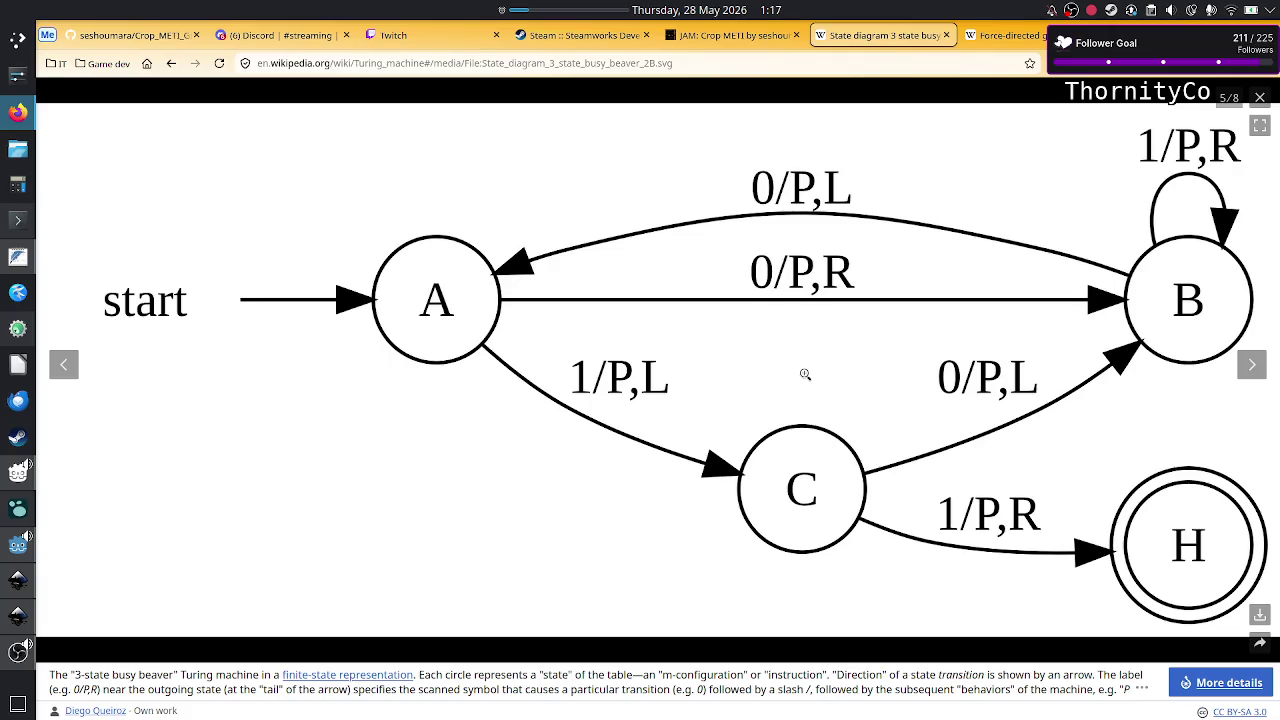
key(ctrl+Tab)
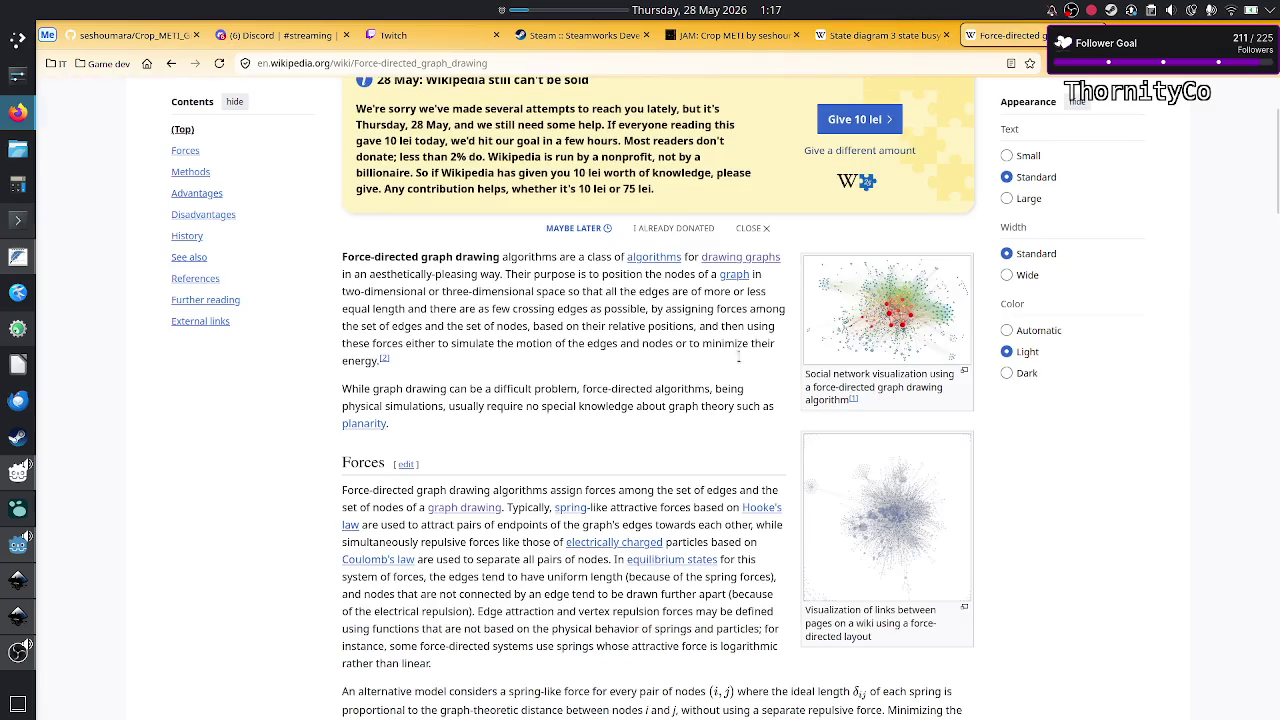
Step: Scroll down the force-directed graph drawing article and back up to its intro
scroll(619, 525, down, 5)
scroll(619, 525, down, 5)
scroll(619, 525, down, 5)
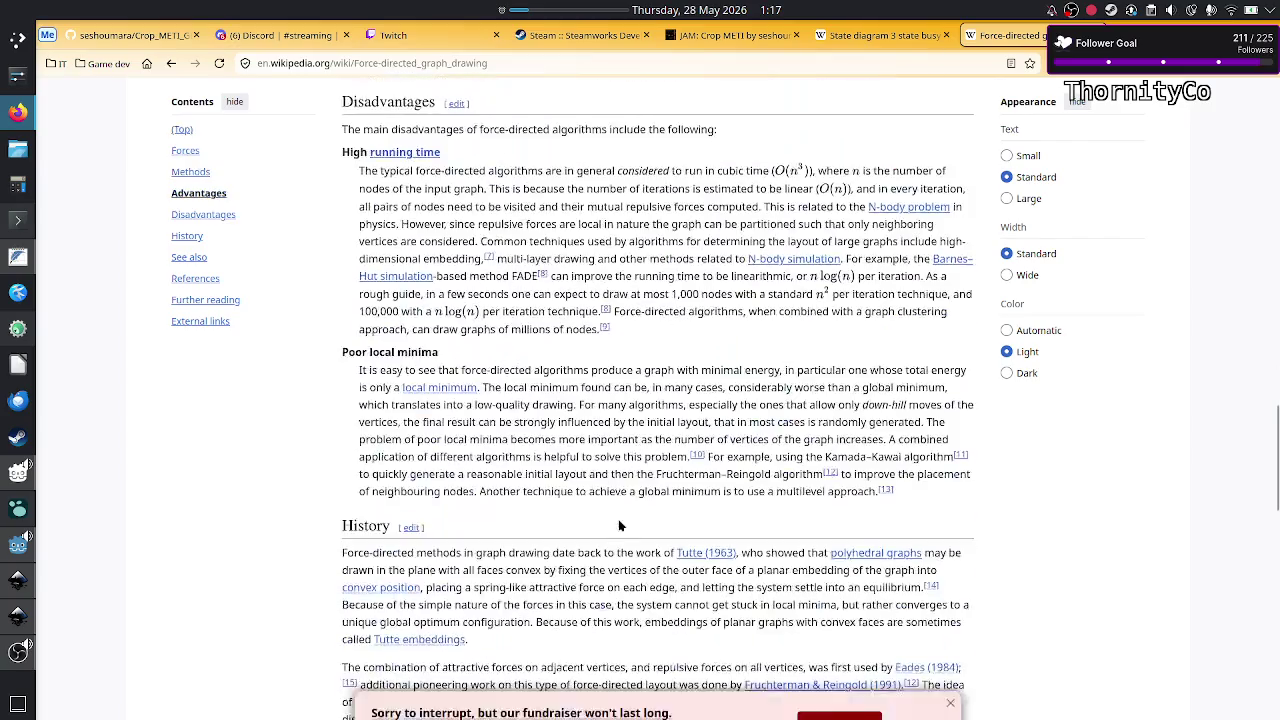
scroll(619, 525, down, 3)
scroll(618, 519, up, 3)
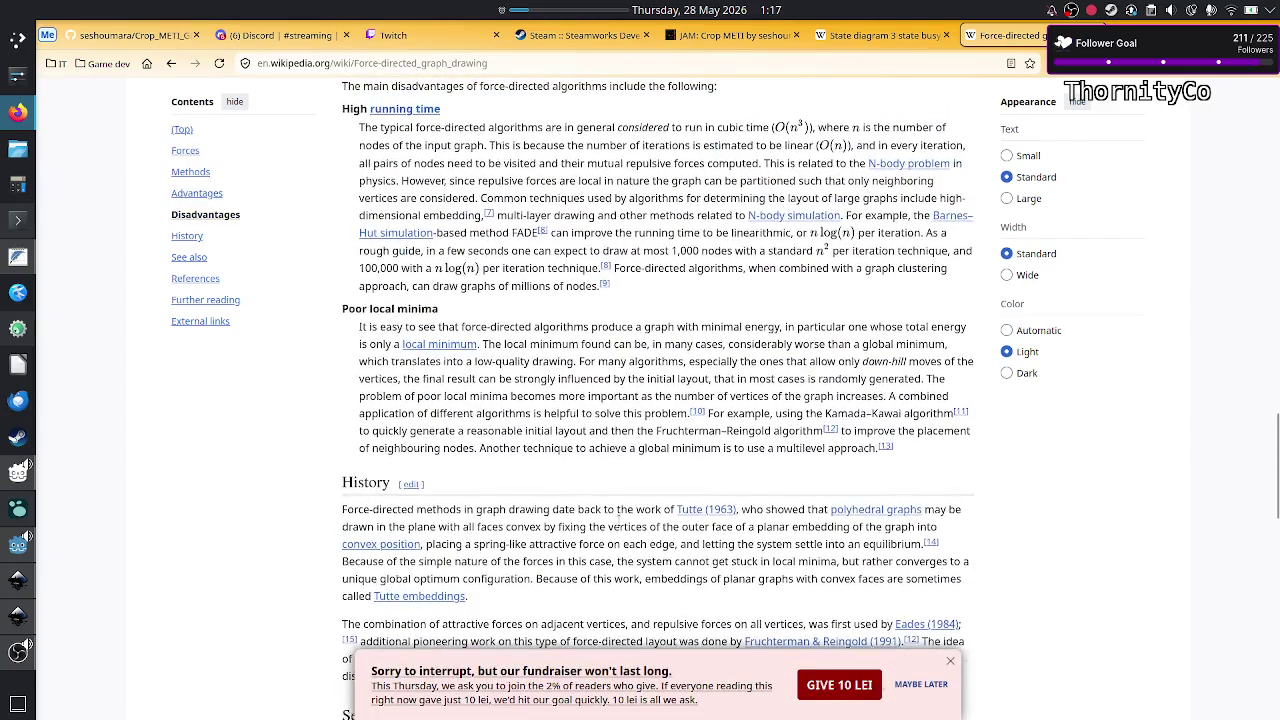
scroll(619, 517, up, 5)
scroll(619, 520, up, 5)
scroll(619, 522, up, 5)
scroll(619, 525, up, 5)
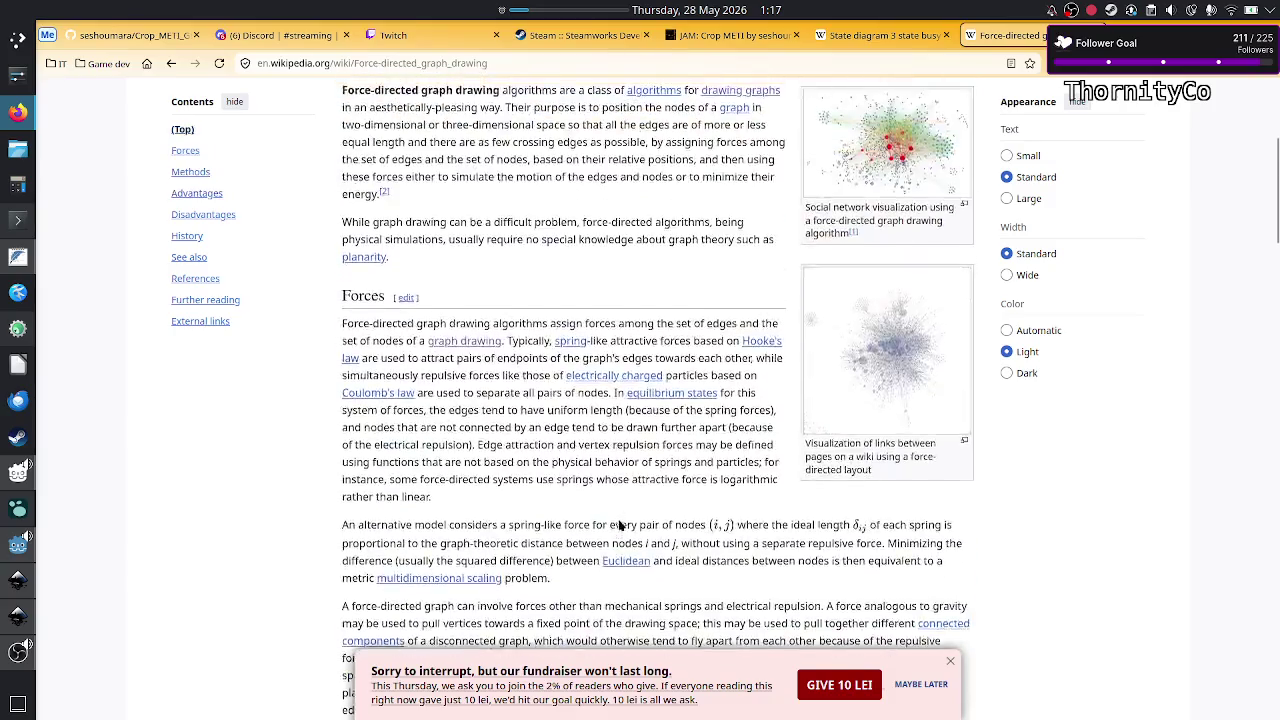
scroll(619, 525, up, 3)
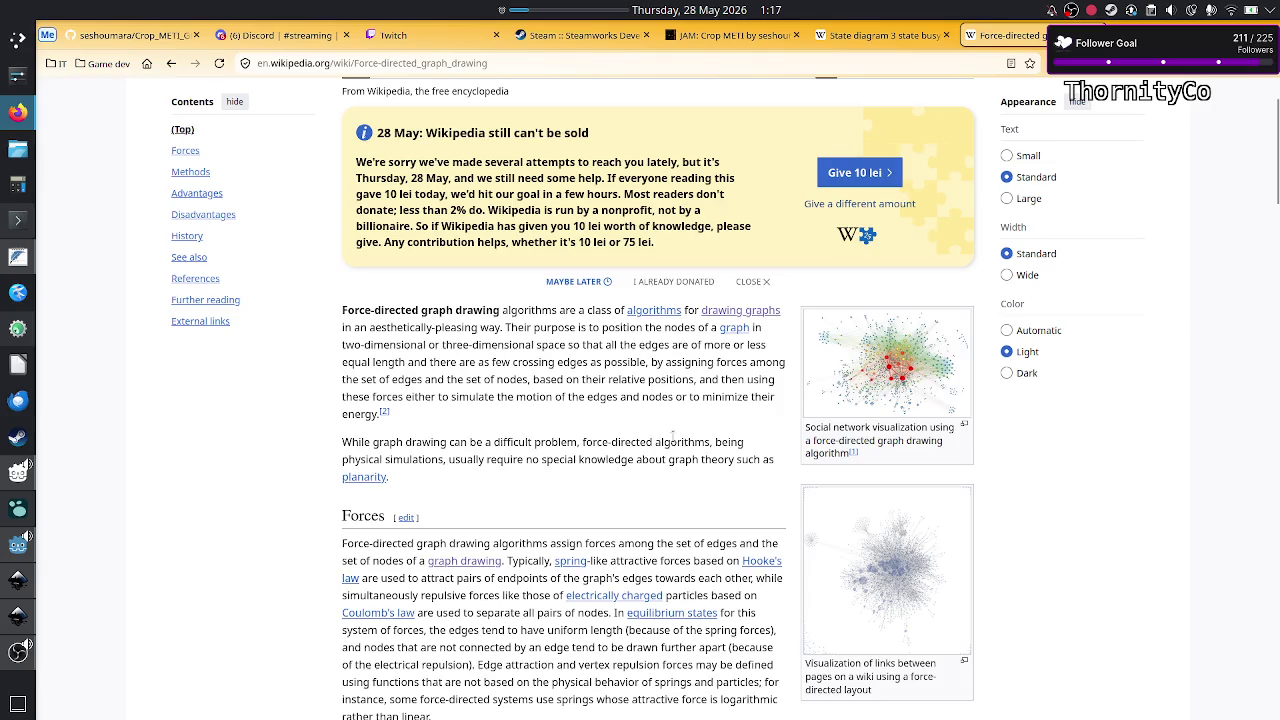
Step: Highlight and deselect an intro sentence, then return to the busy beaver state diagram tab
drag(659, 450, 709, 458)
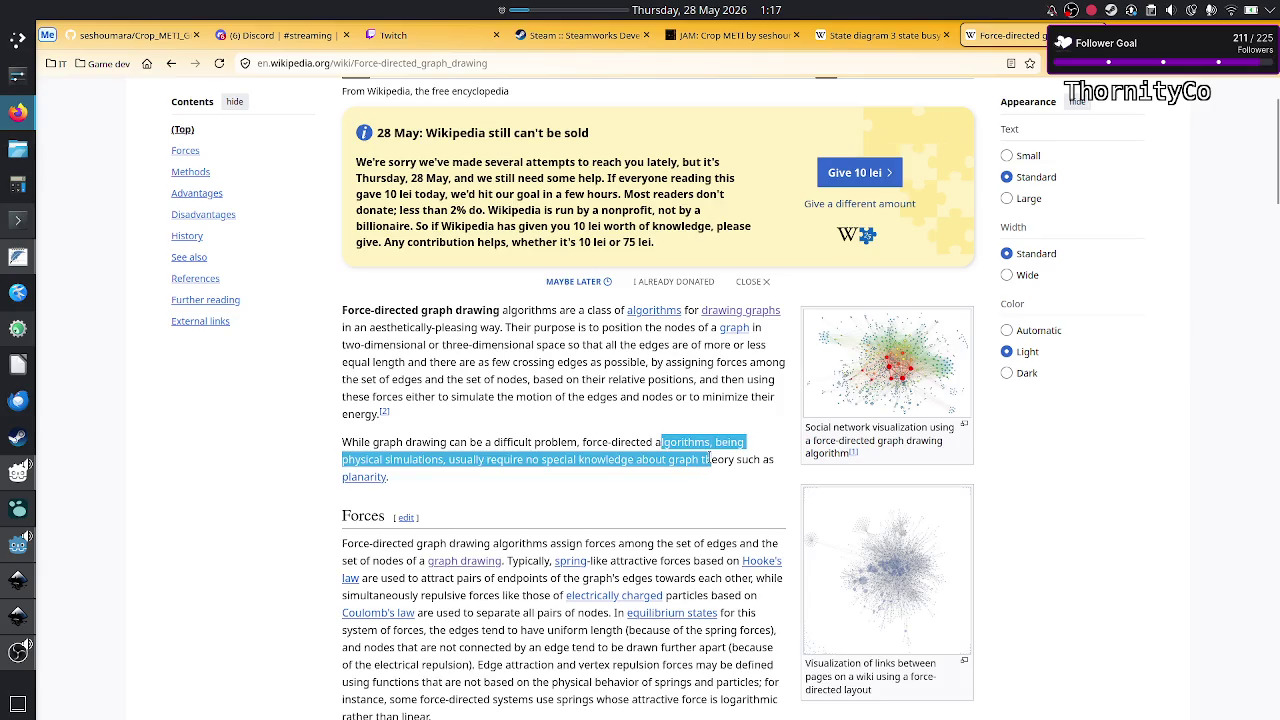
click(709, 458)
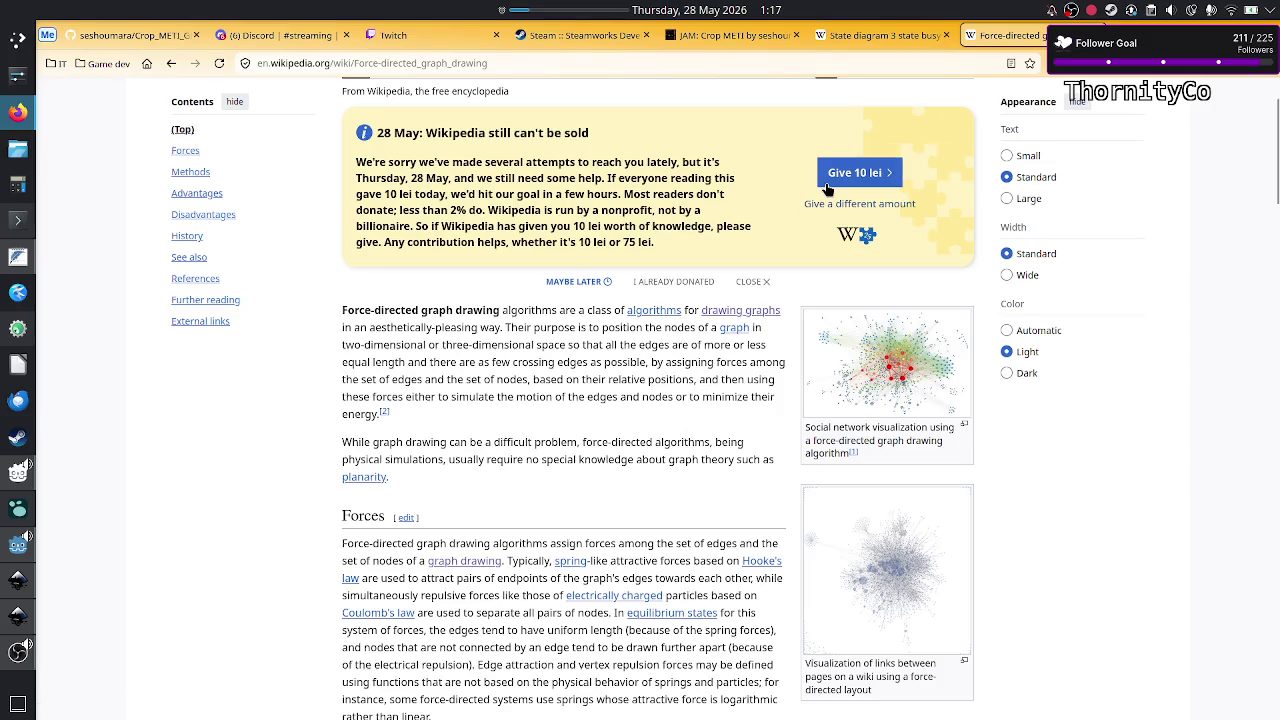
click(862, 36)
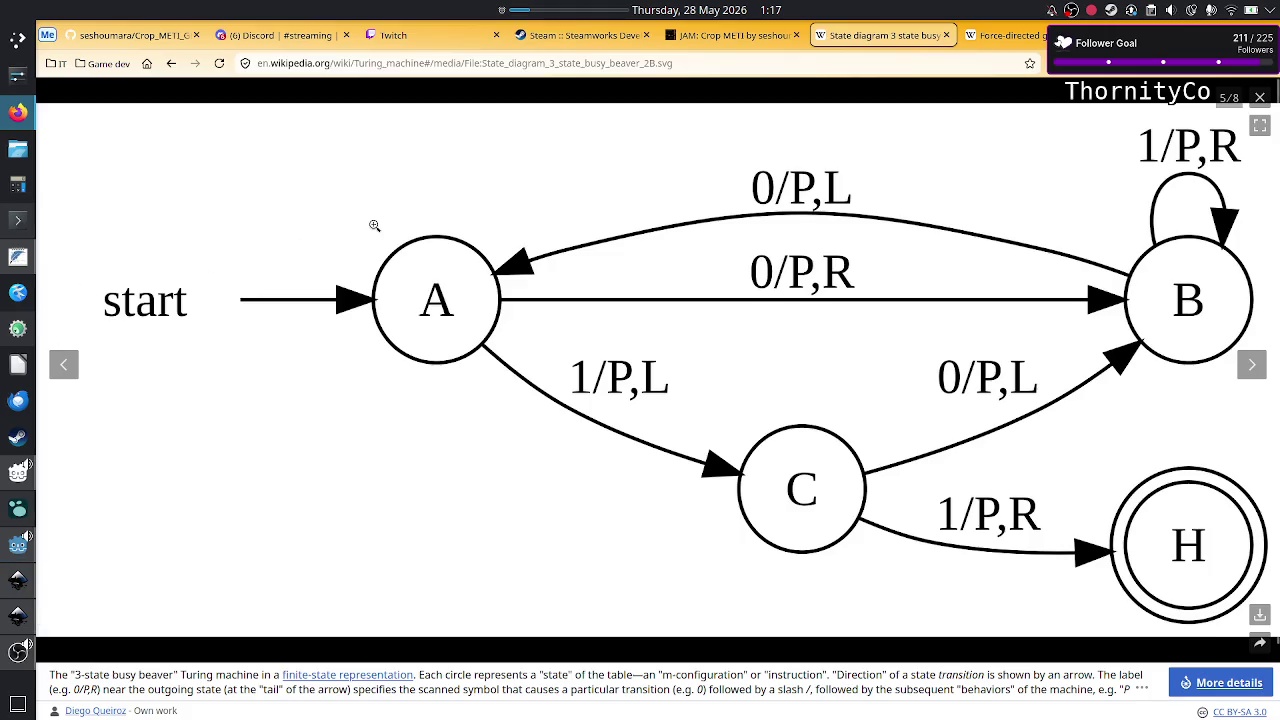
Step: Switch to the 'JAM: Crop METI' itch.io tab and scroll to review the page
click(770, 44)
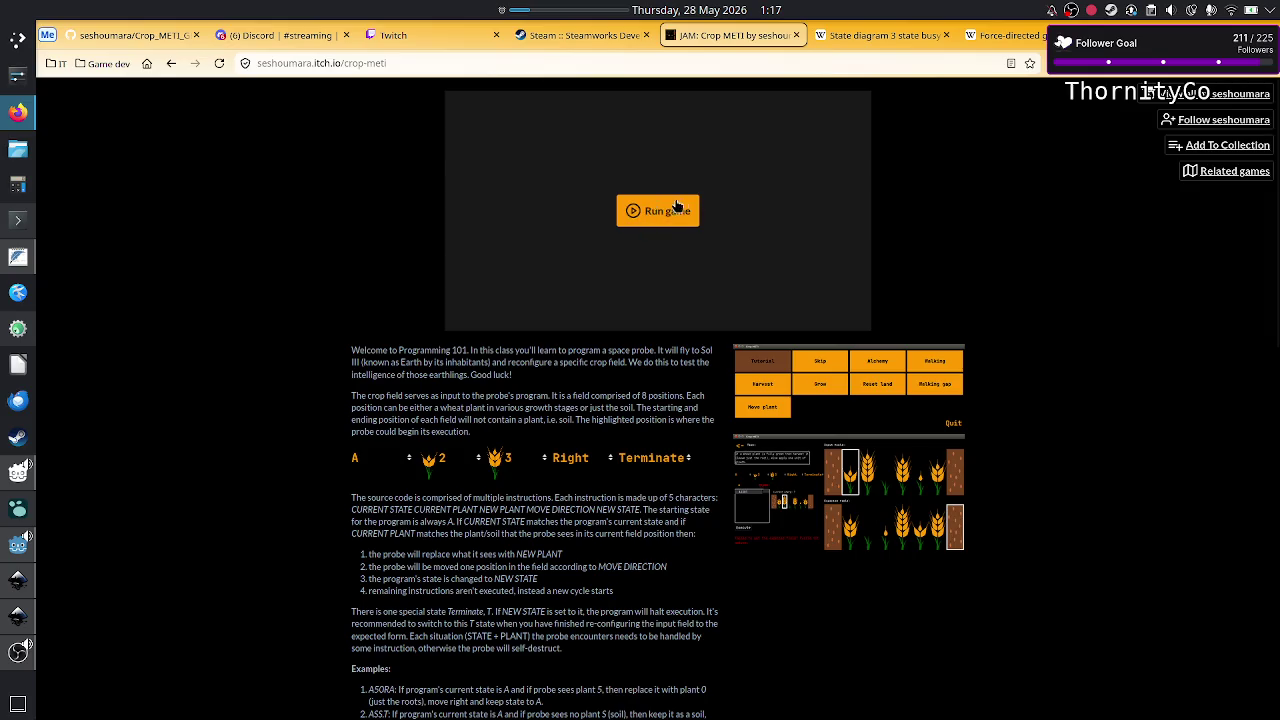
scroll(670, 300, down, 15)
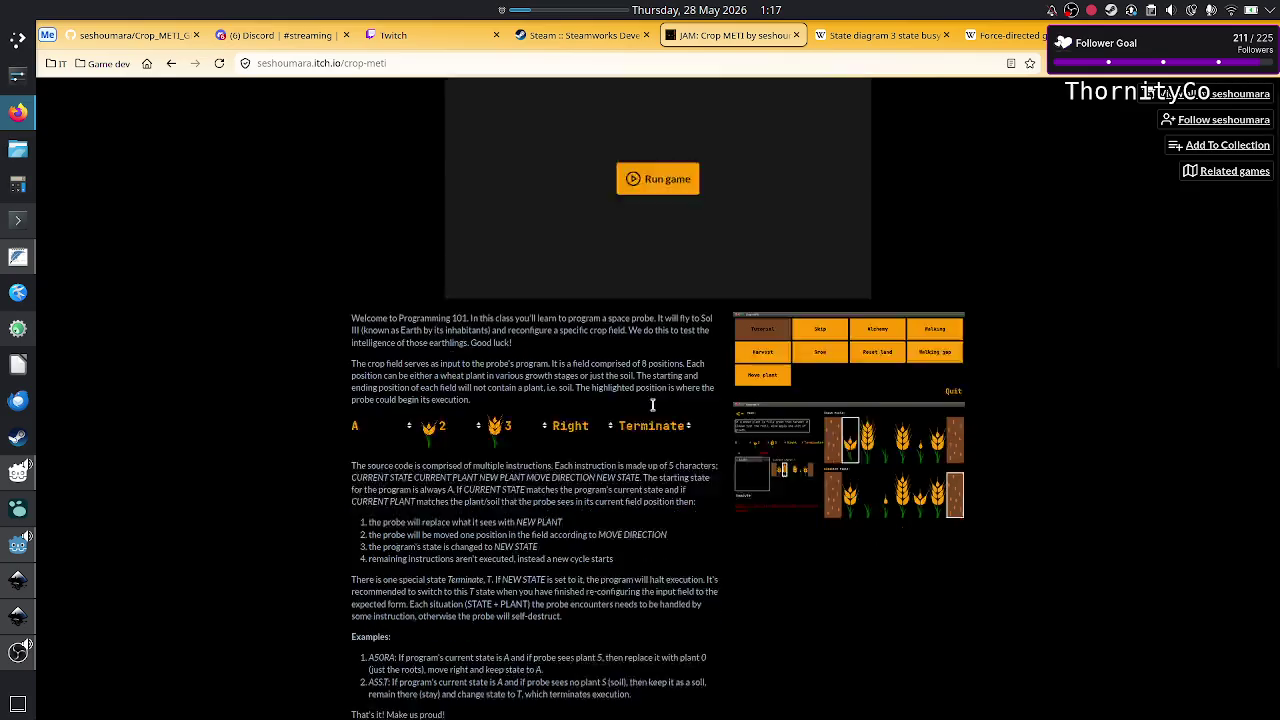
scroll(652, 411, up, 2)
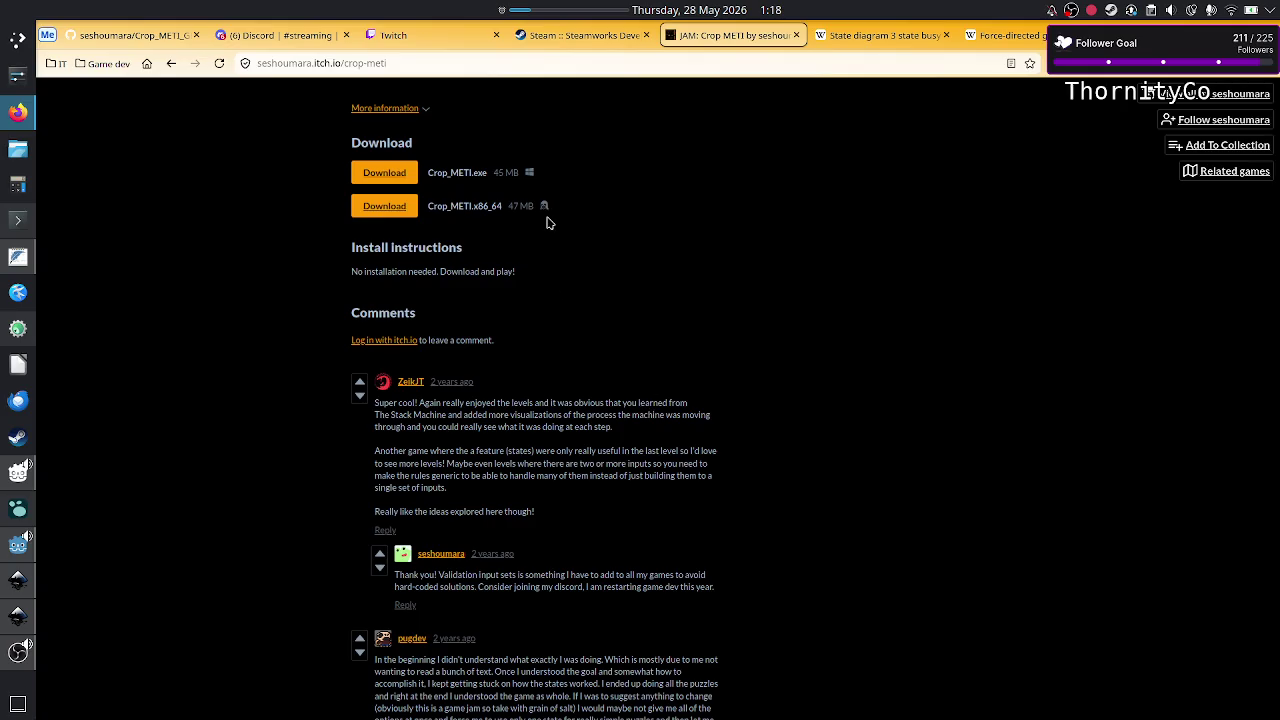
scroll(547, 222, up, 13)
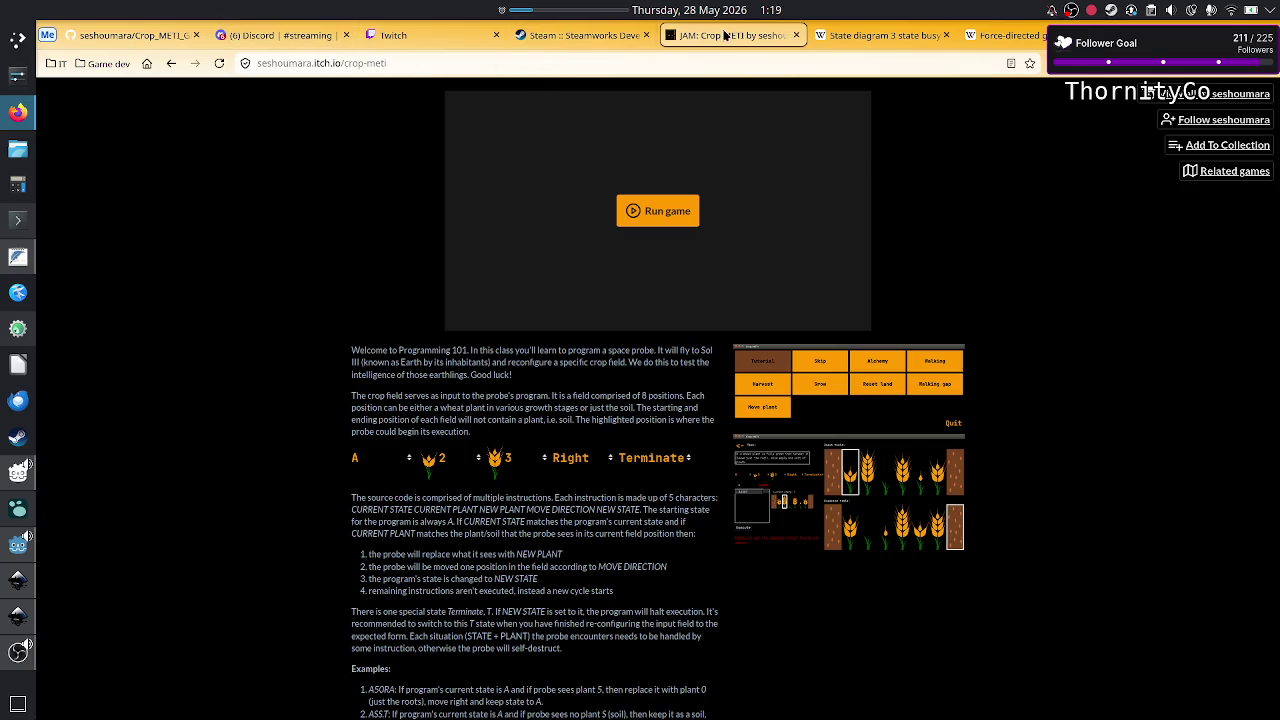
Step: Open twitch.tv in a new tab using the 'tw' address autocomplete
key(ctrl+t)
text(g)
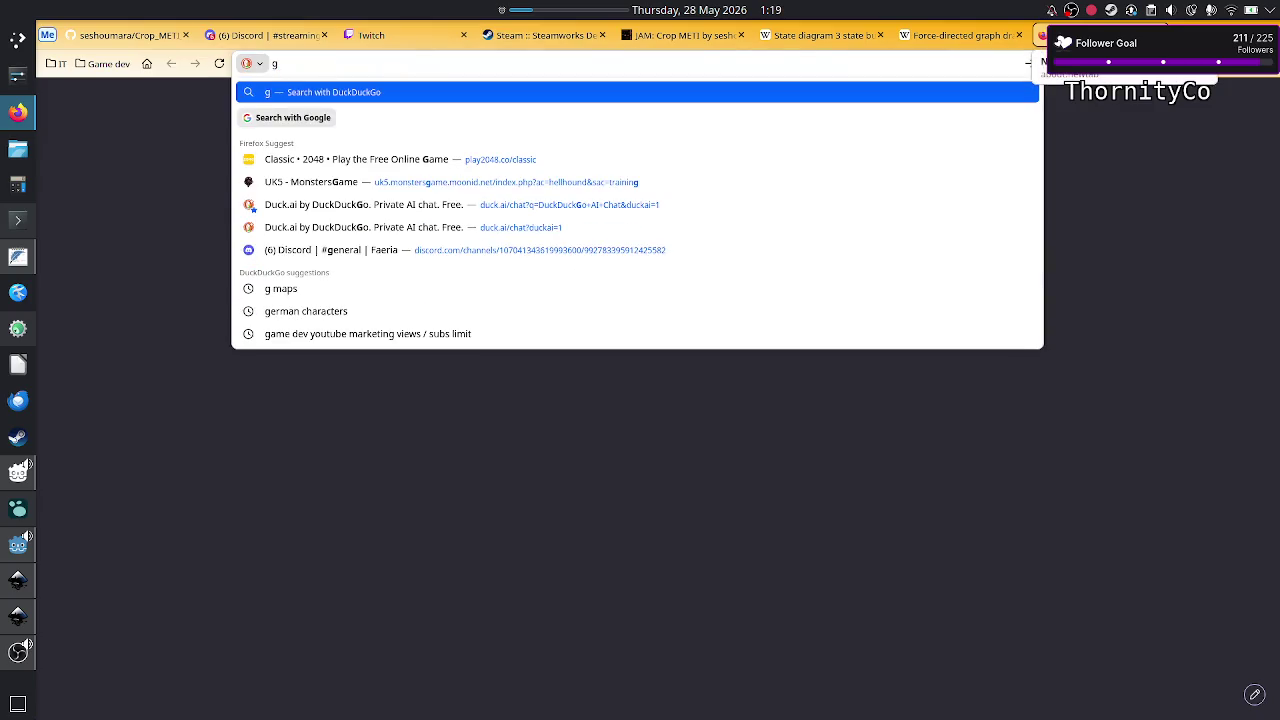
key(BackSpace)
text(t)
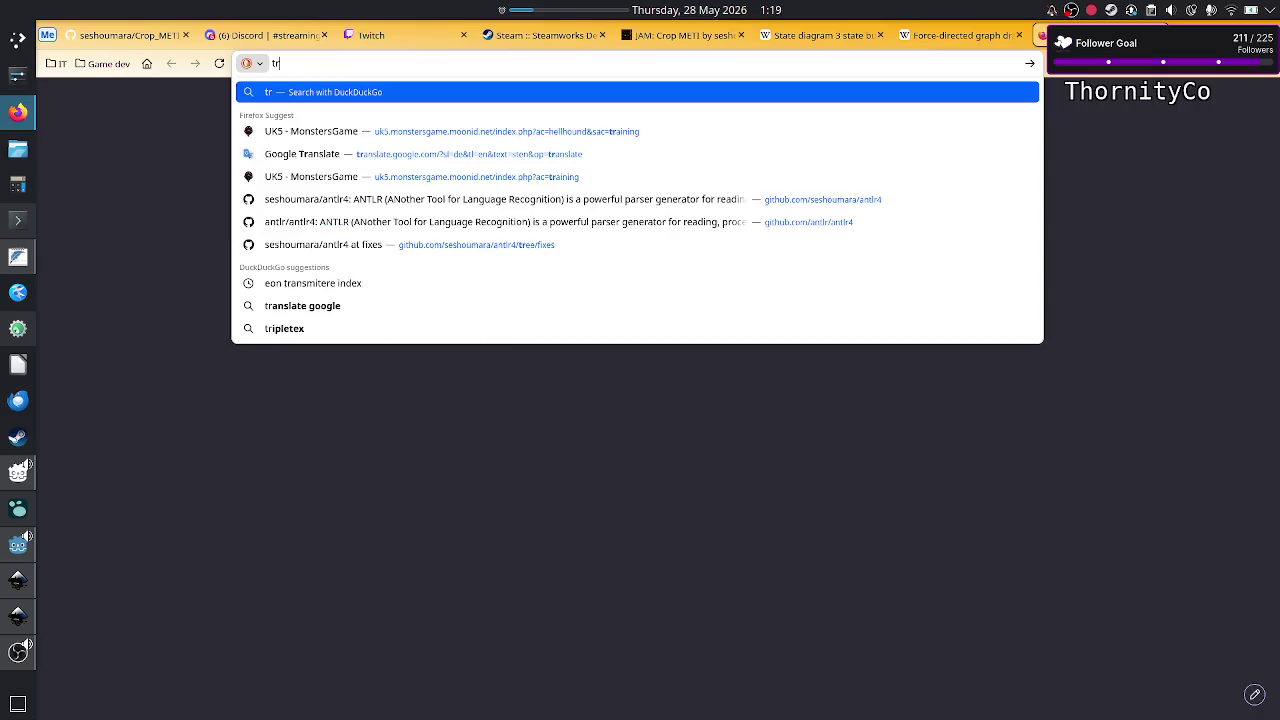
text(w)
key(Return)
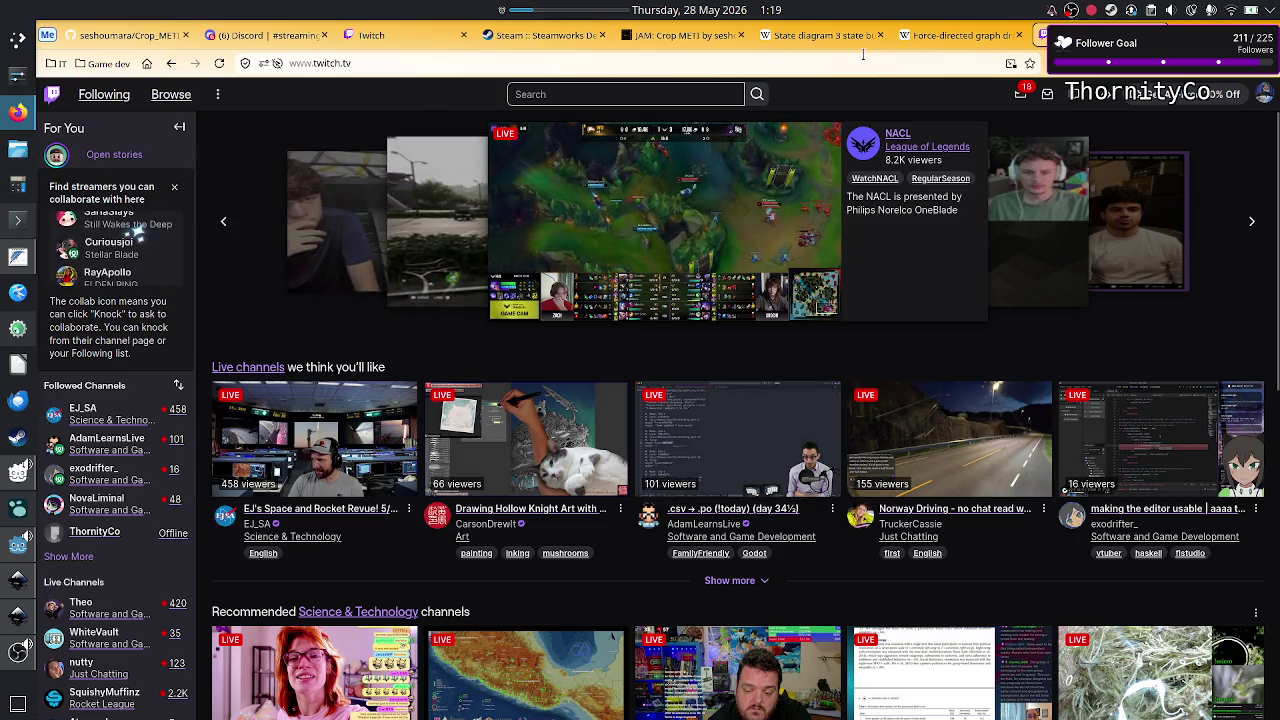
Step: From the Stream Manager, search for a Software and Game Development channel and preview it as raid target
click(530, 35)
click(375, 35)
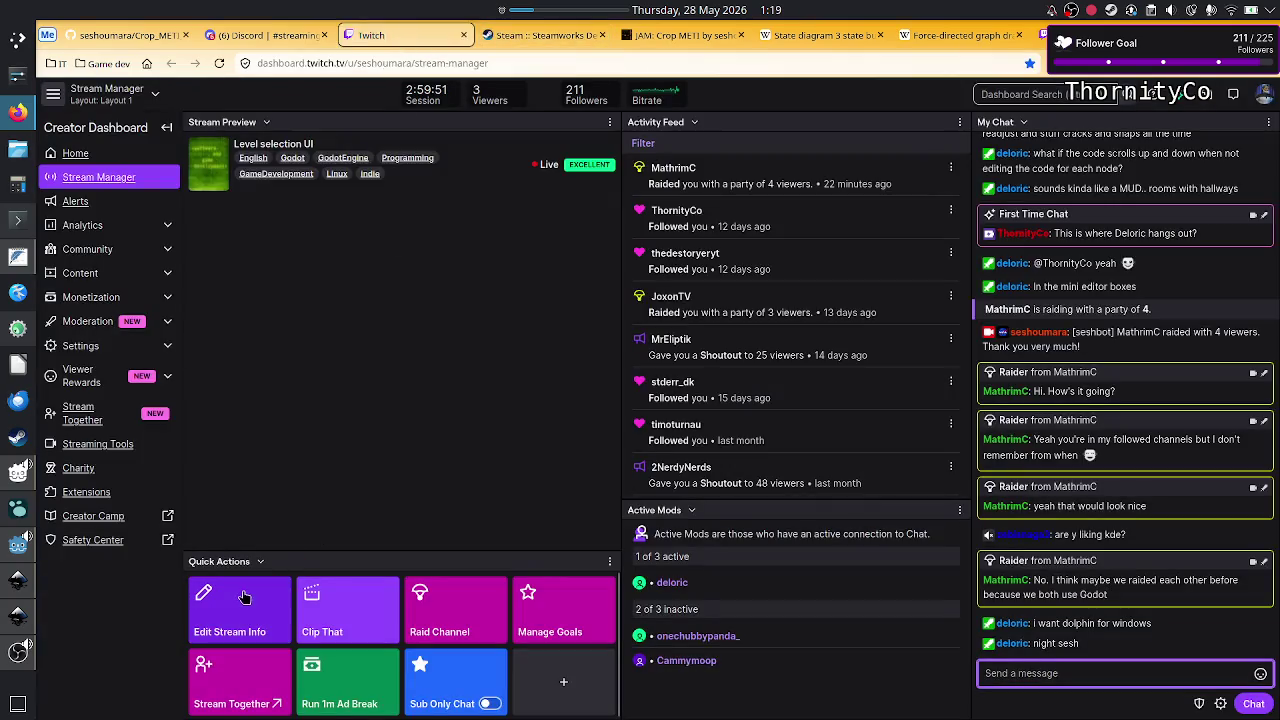
click(450, 596)
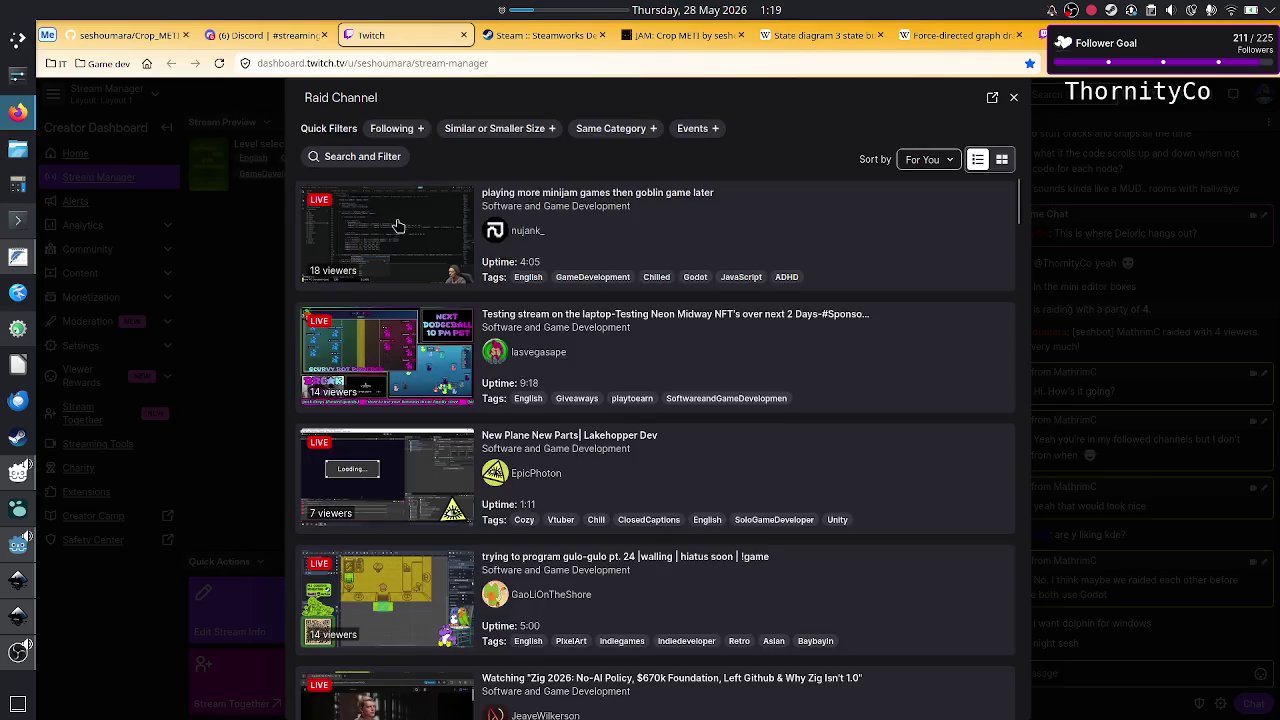
click(383, 158)
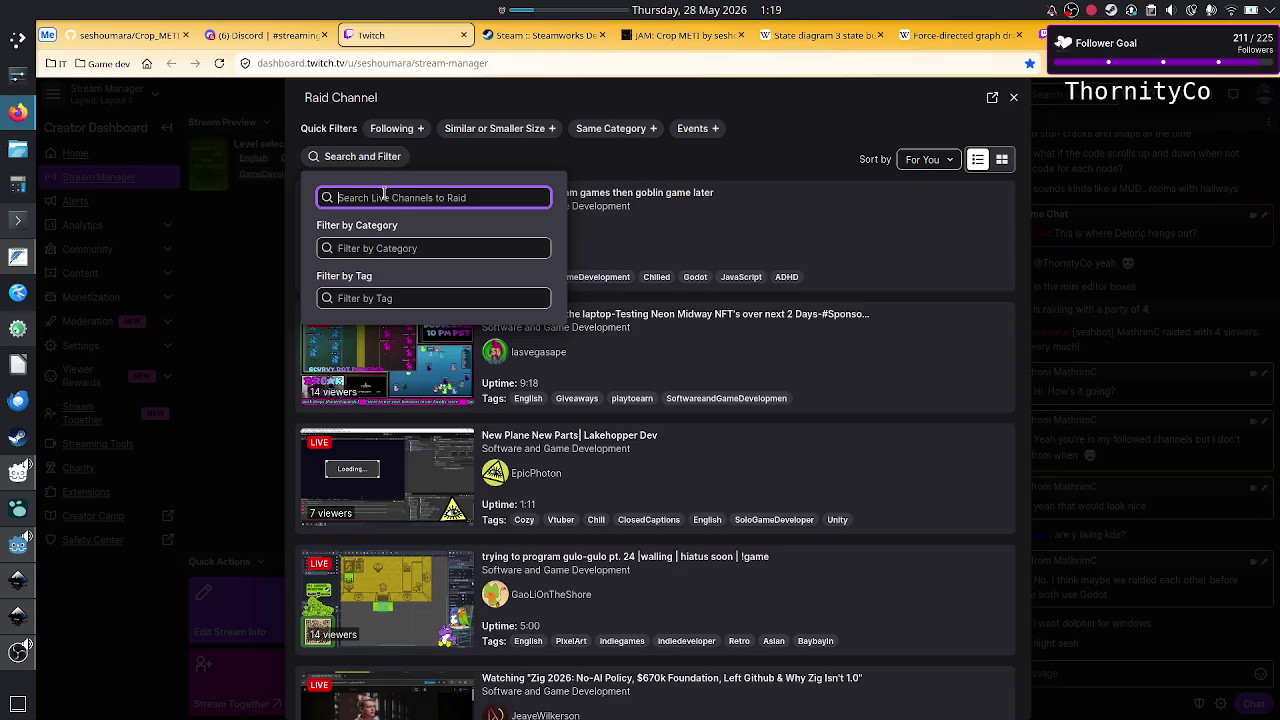
text(exodr)
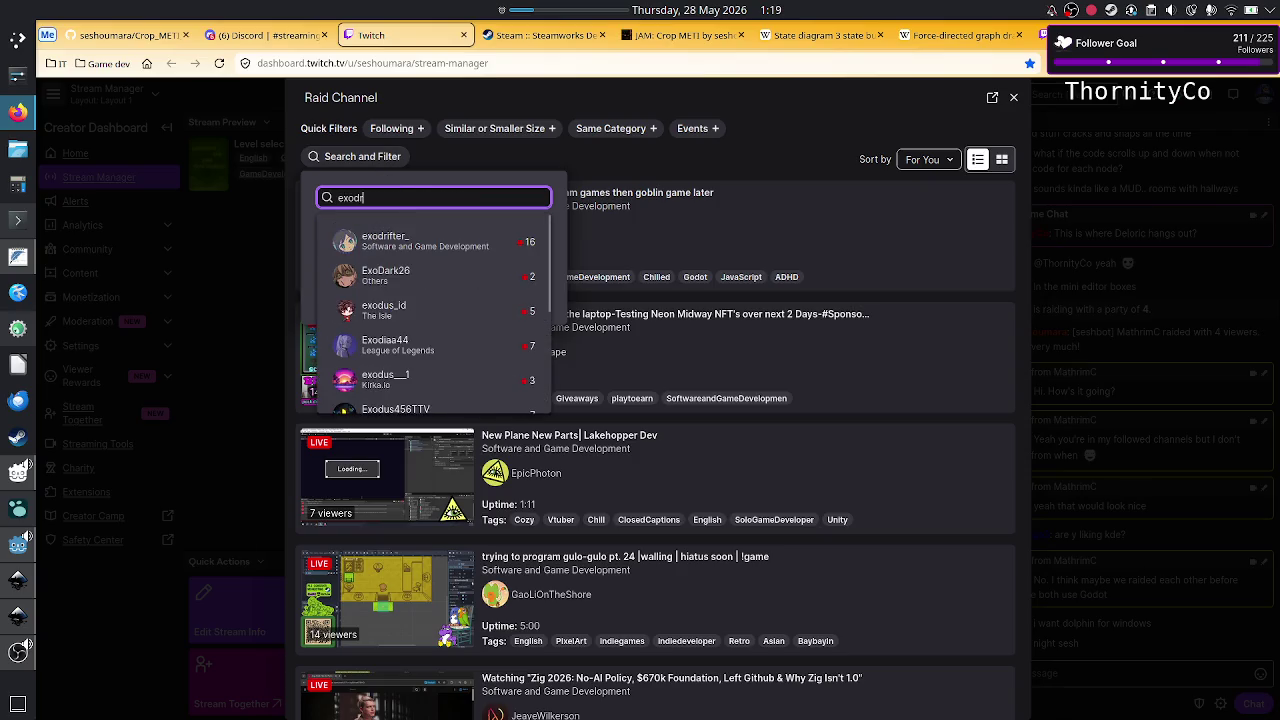
click(410, 248)
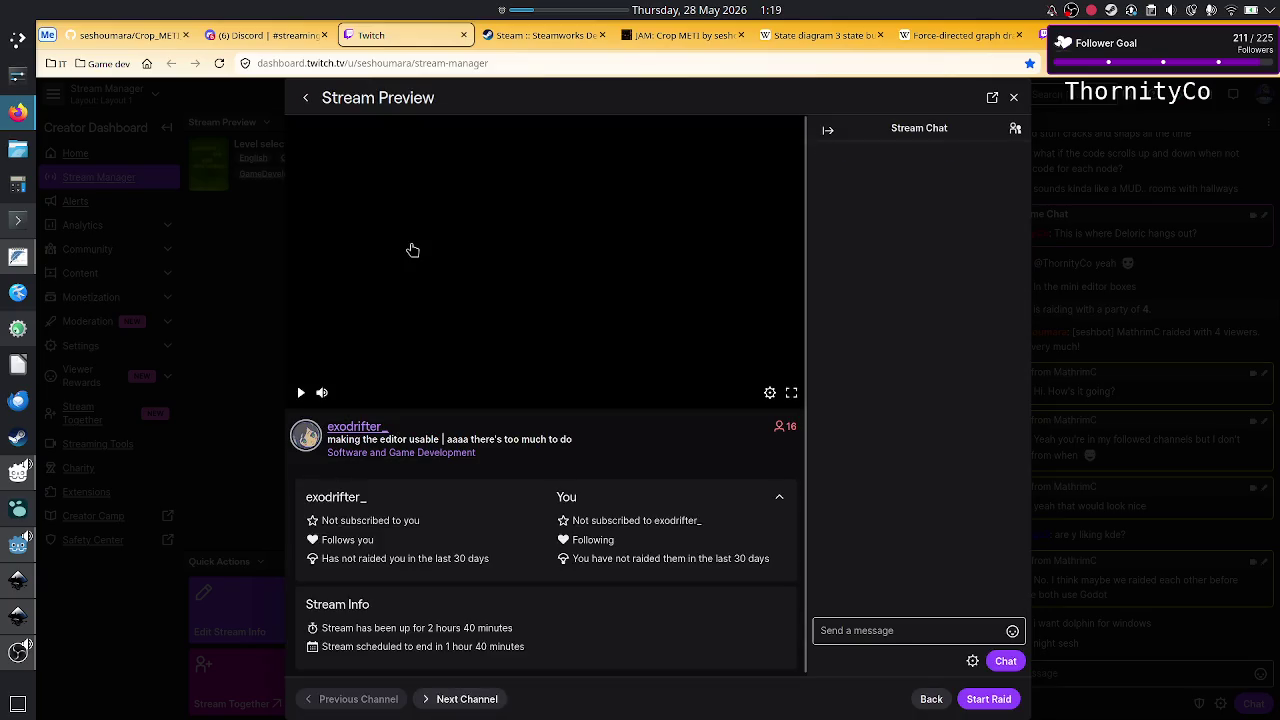